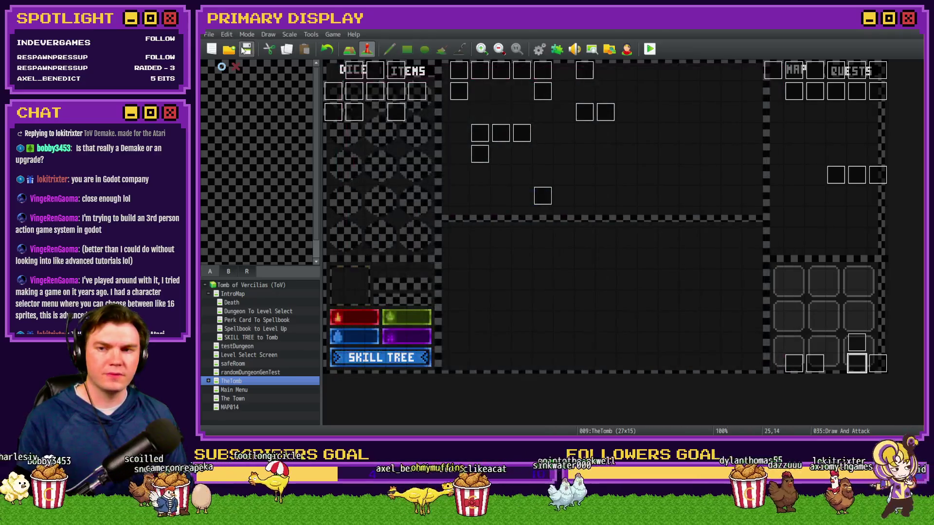
Playtest the game, pick the Spiked Pauldron perk, and inspect debug variables 0031–0040
{"action": "key", "text": "F12"}
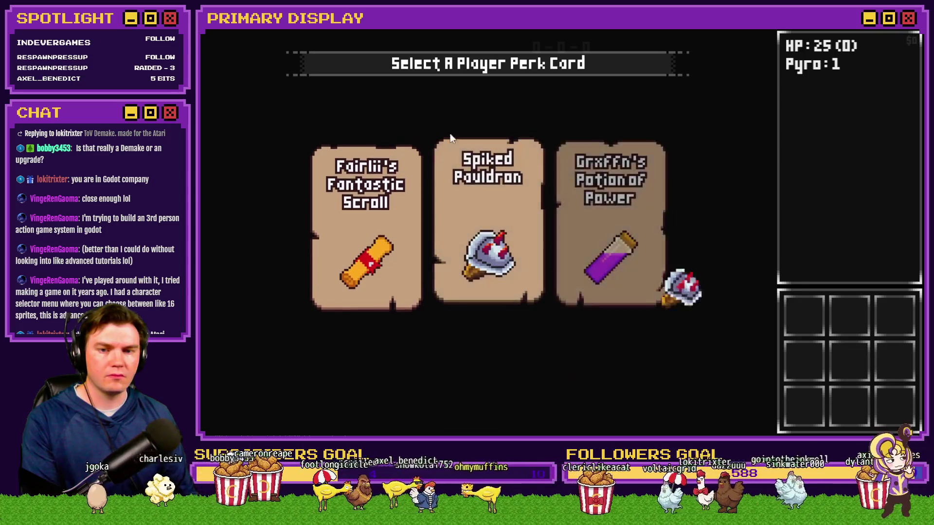
{"action": "left_click", "coordinate": [446, 148]}
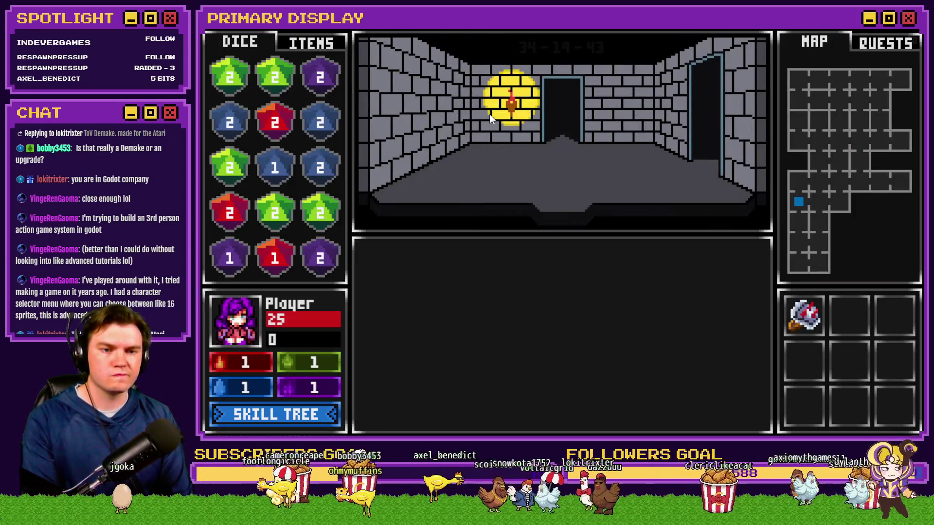
{"action": "key", "text": "F9"}
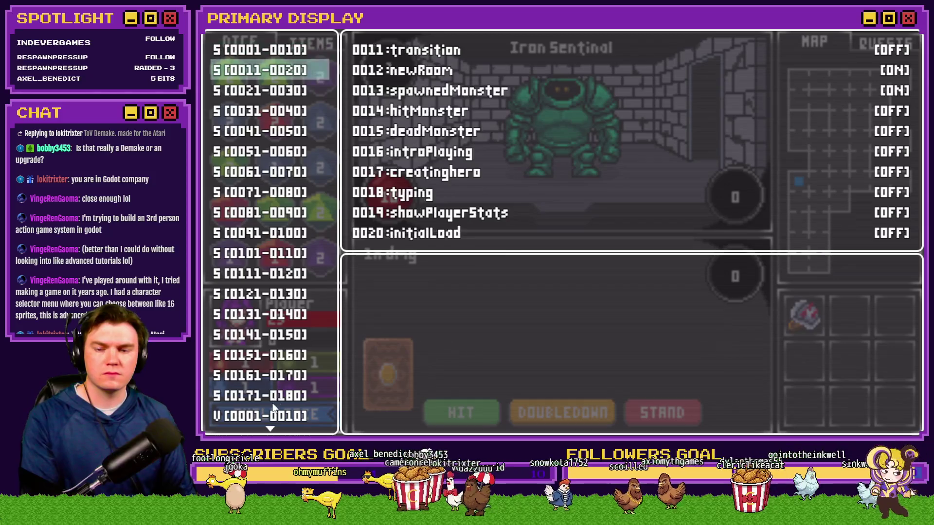
{"action": "scroll", "coordinate": [273, 401], "scroll_direction": "down", "scroll_amount": 3}
{"action": "key", "text": "Down"}
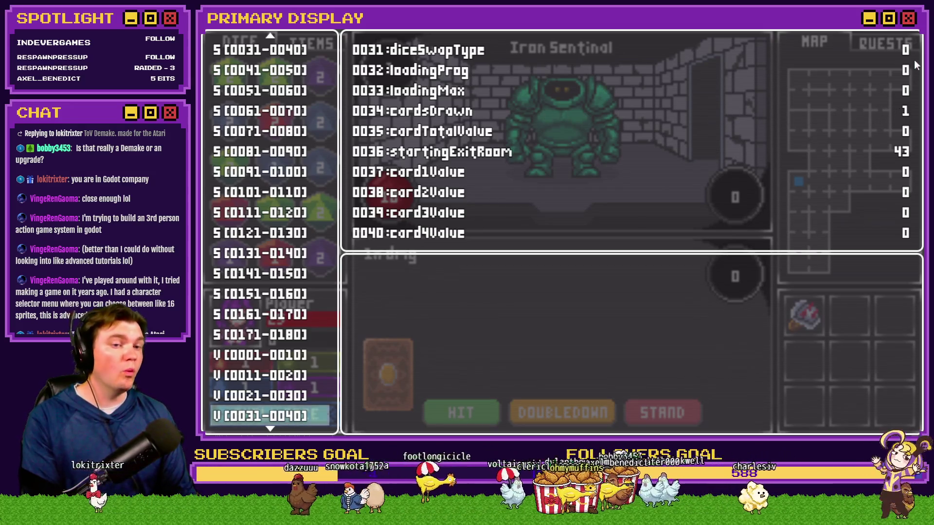
{"action": "key", "text": "alt+F4"}
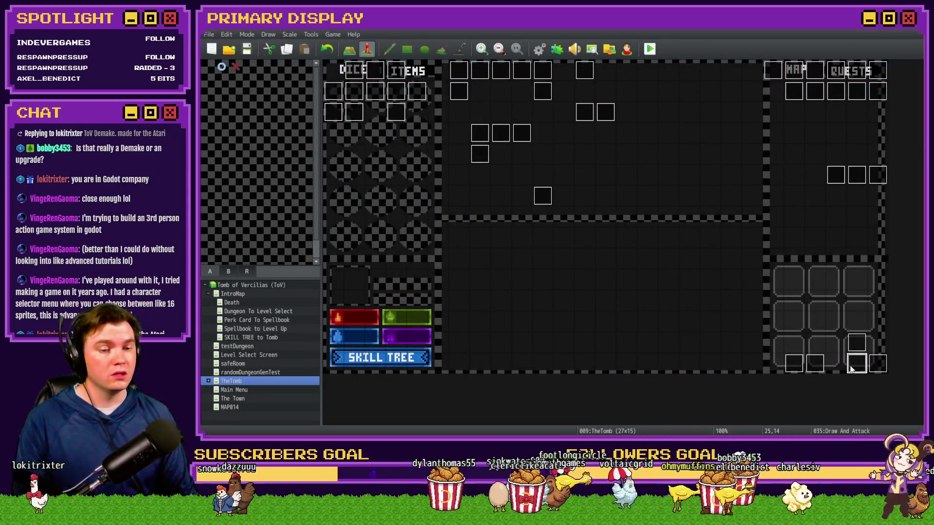
In the Draw And Attack event, set the Black Mage Jack branch condition to Variable 0034 cardsDrawn = 1
{"action": "double_click", "coordinate": [855, 363]}
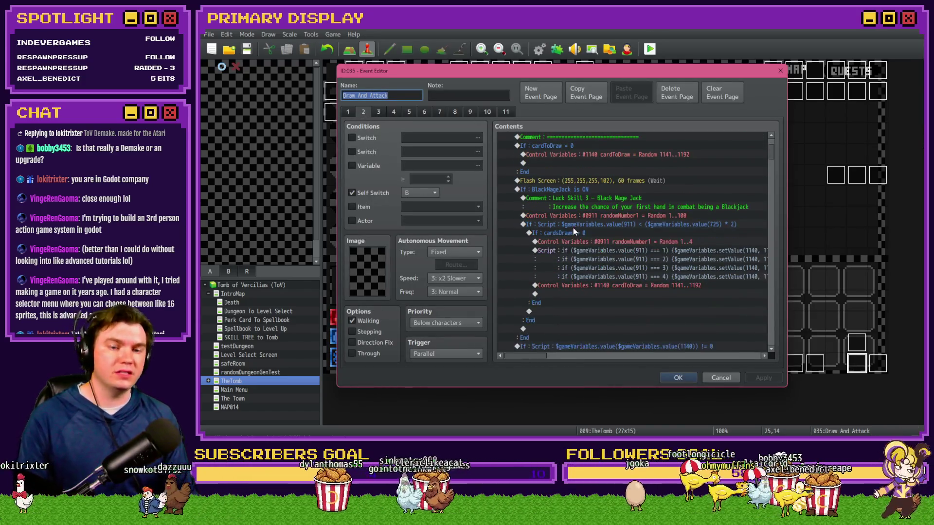
{"action": "left_click", "coordinate": [593, 241]}
{"action": "left_click", "coordinate": [603, 272]}
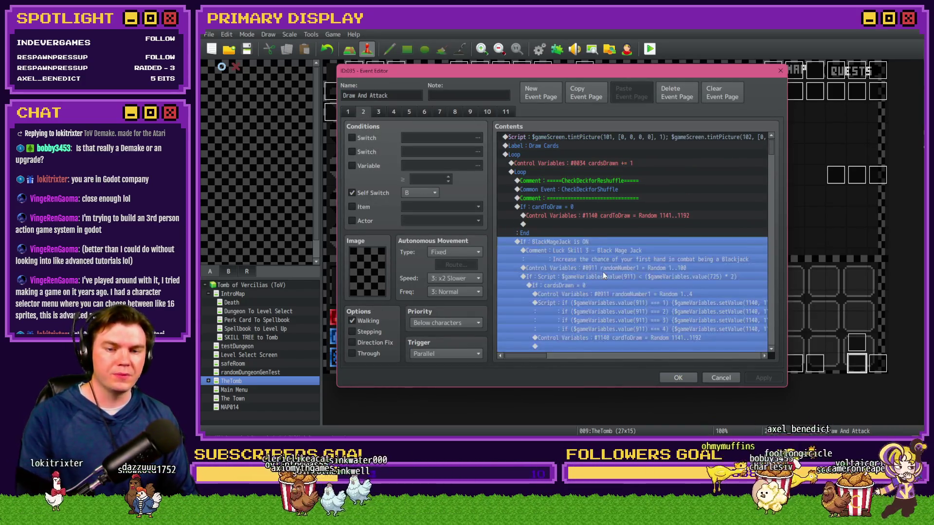
{"action": "double_click", "coordinate": [559, 294]}
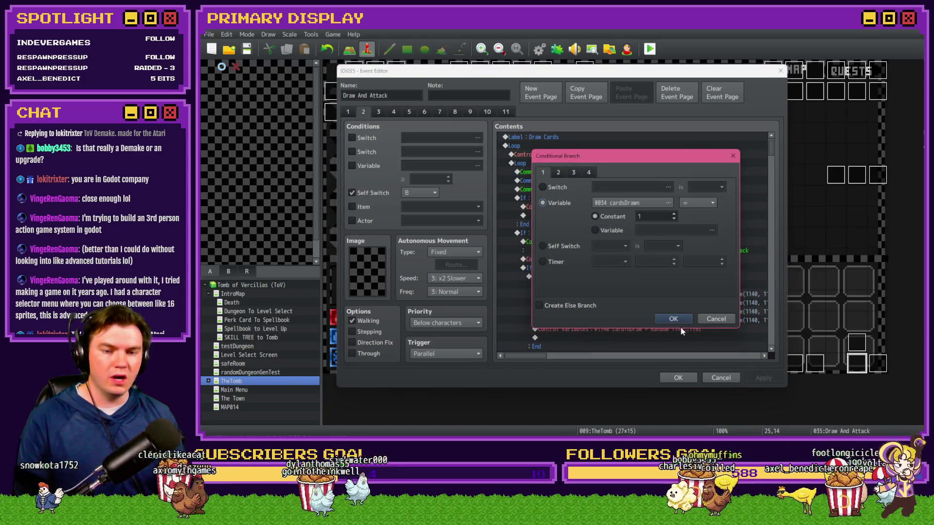
{"action": "left_click", "coordinate": [674, 318]}
{"action": "scroll", "coordinate": [608, 272], "scroll_direction": "down", "scroll_amount": 2}
{"action": "left_click", "coordinate": [636, 234]}
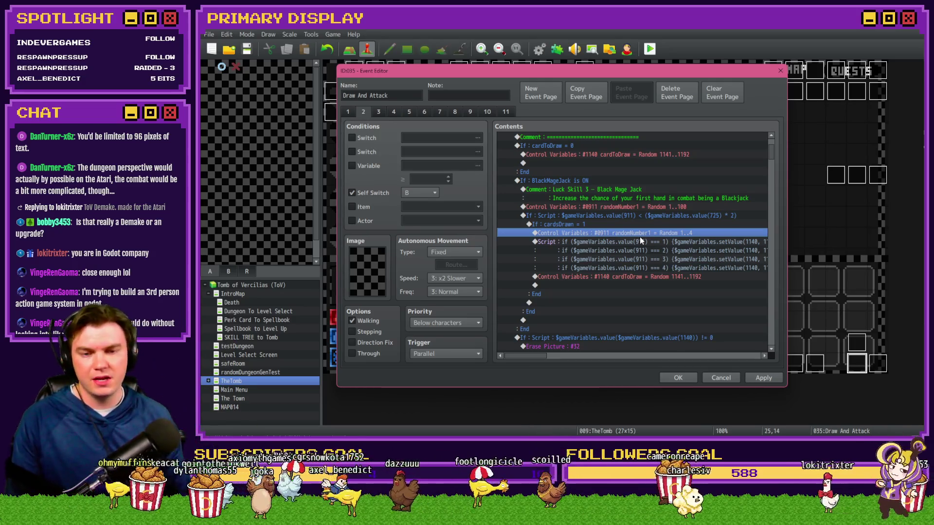
{"action": "left_click", "coordinate": [647, 241]}
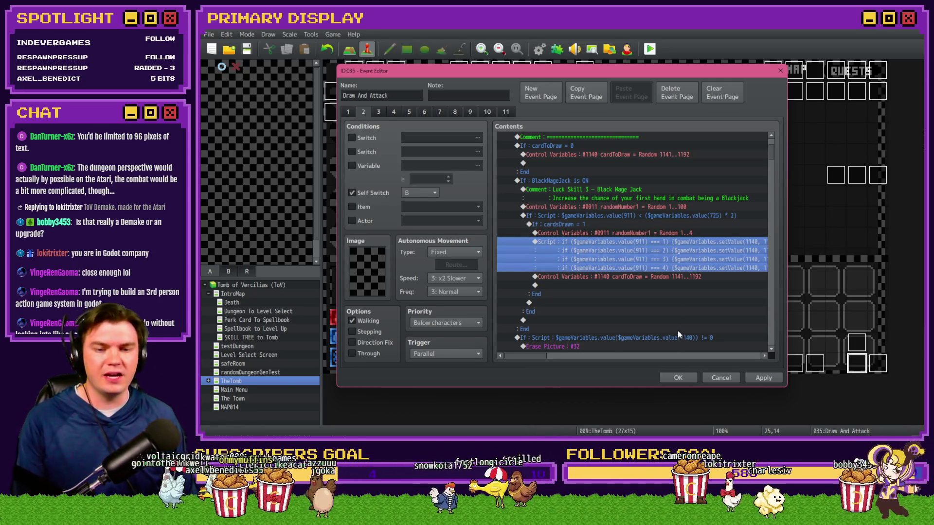
Cut the random cardToDraw assignment and paste it after the Black Mage Jack block
{"action": "mouse_move", "coordinate": [540, 359]}
{"action": "left_mouse_down"}
{"action": "mouse_move", "coordinate": [556, 360]}
{"action": "mouse_move", "coordinate": [545, 360]}
{"action": "left_mouse_up"}
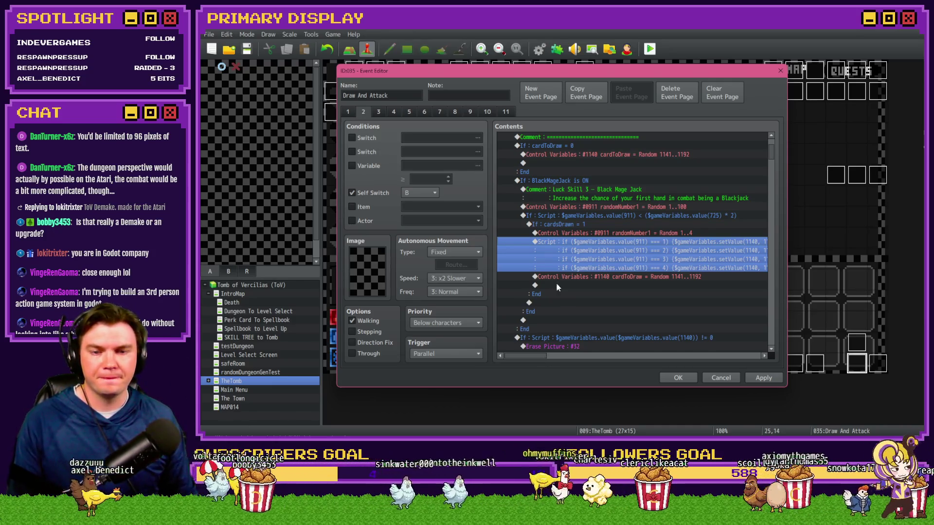
{"action": "left_click", "coordinate": [582, 224]}
{"action": "left_click", "coordinate": [586, 241]}
{"action": "left_click", "coordinate": [583, 268], "text": "ctrl"}
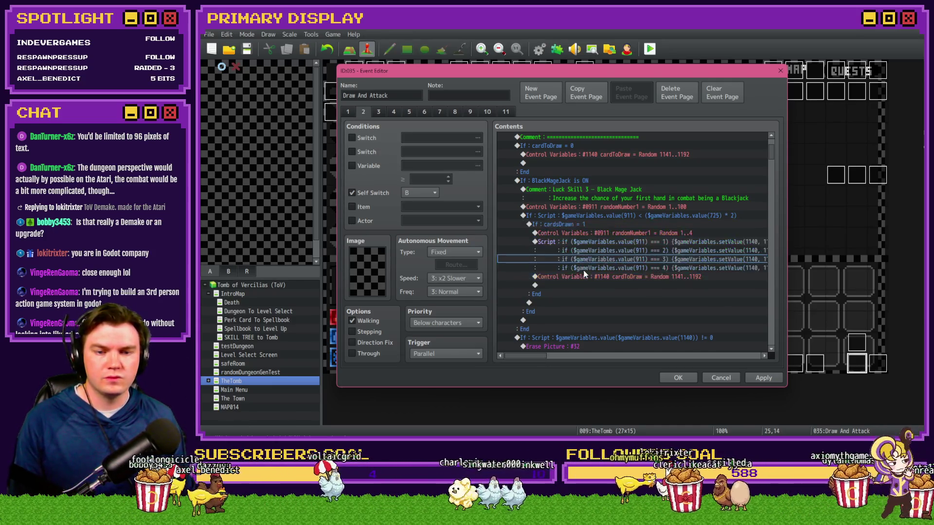
{"action": "left_click", "coordinate": [583, 277]}
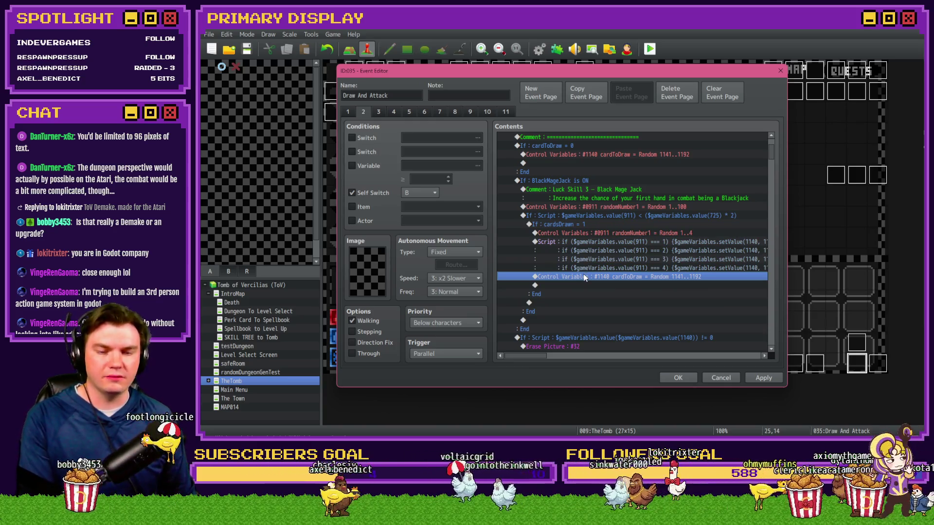
{"action": "key", "text": "Delete"}
{"action": "left_click", "coordinate": [559, 325]}
{"action": "key", "text": "ctrl+v"}
{"action": "left_click", "coordinate": [577, 234]}
{"action": "left_click", "coordinate": [577, 241]}
Select the luck-chance script branch and open its condition settings
{"action": "scroll", "coordinate": [573, 281], "scroll_direction": "down", "scroll_amount": 1}
{"action": "double_click", "coordinate": [574, 244]}
{"action": "left_click", "coordinate": [535, 114]}
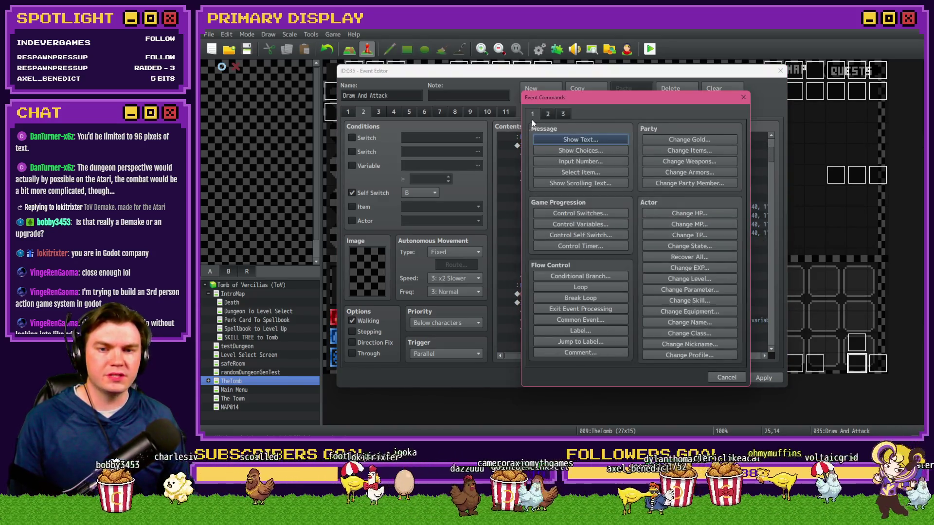
{"action": "left_click", "coordinate": [744, 98]}
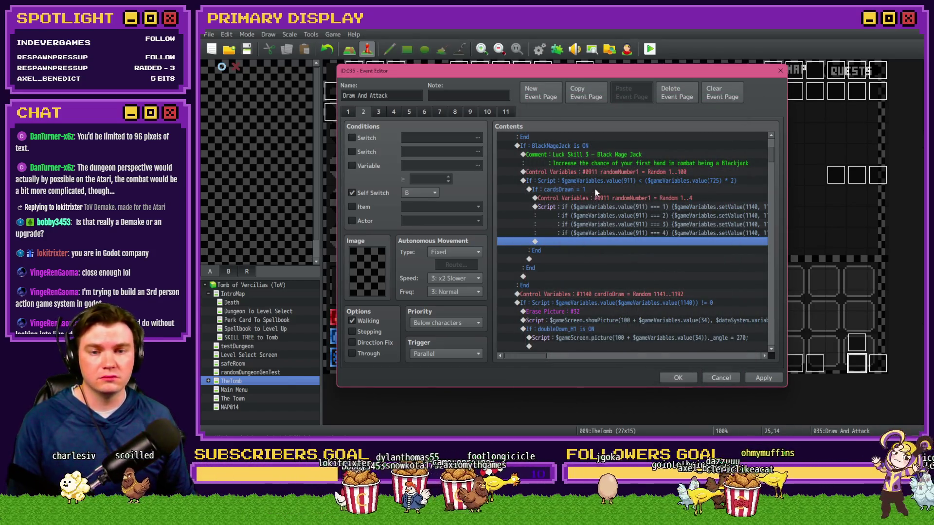
{"action": "left_click", "coordinate": [594, 189]}
{"action": "left_click", "coordinate": [599, 183]}
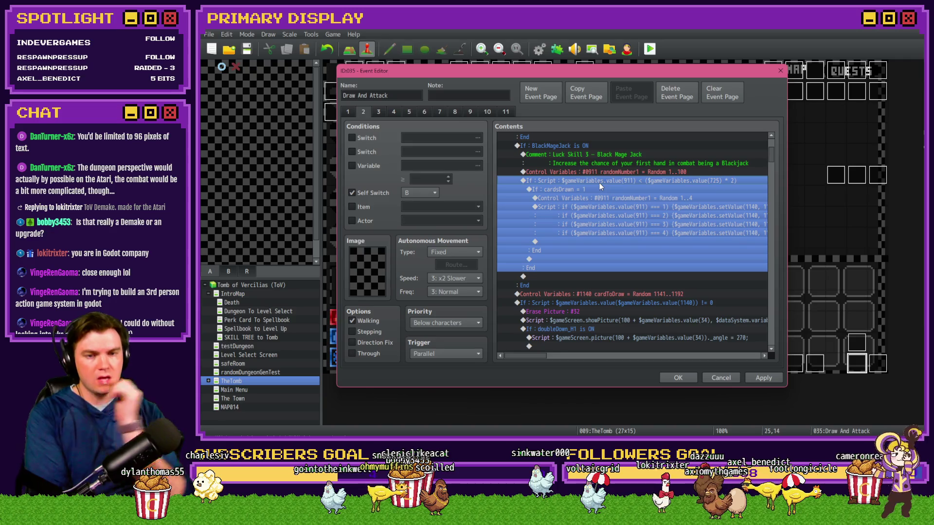
{"action": "double_click", "coordinate": [599, 183]}
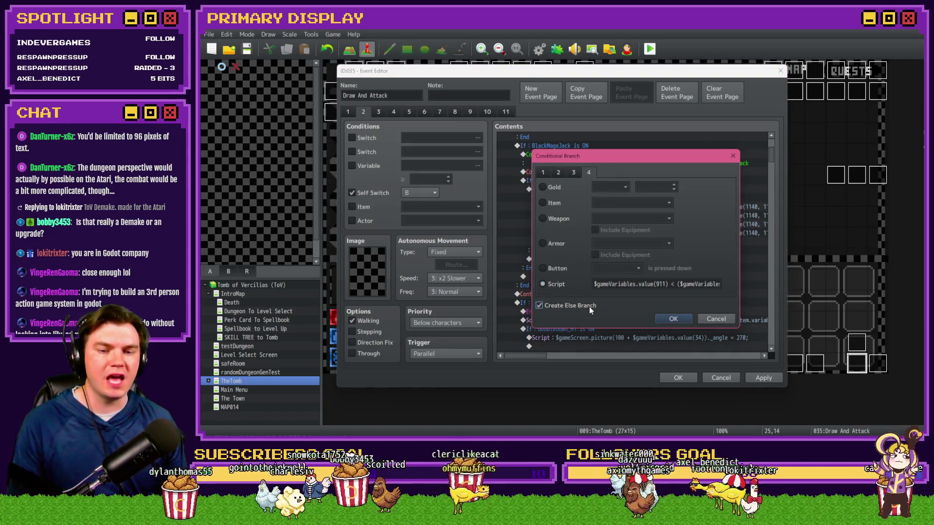
Give the luck-chance script condition an Else branch and save the Draw And Attack event
{"action": "left_click", "coordinate": [672, 318]}
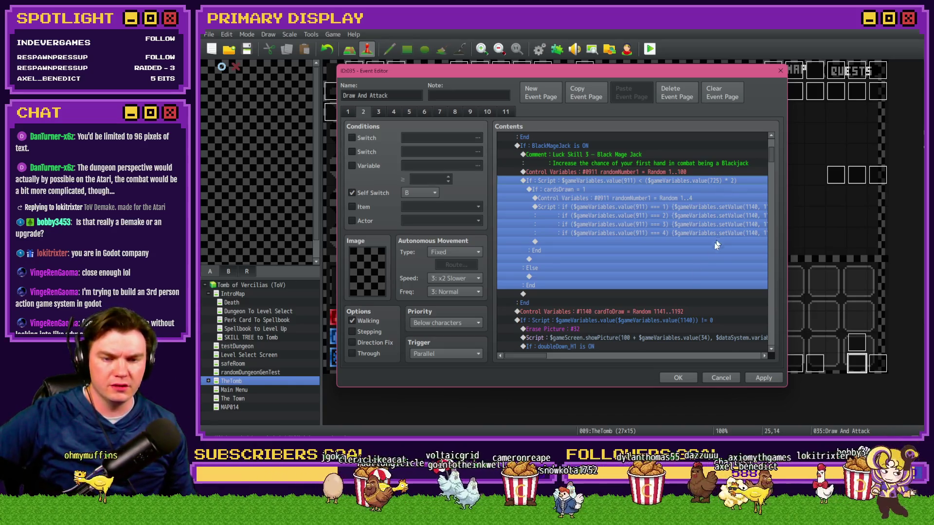
{"action": "left_click", "coordinate": [651, 312]}
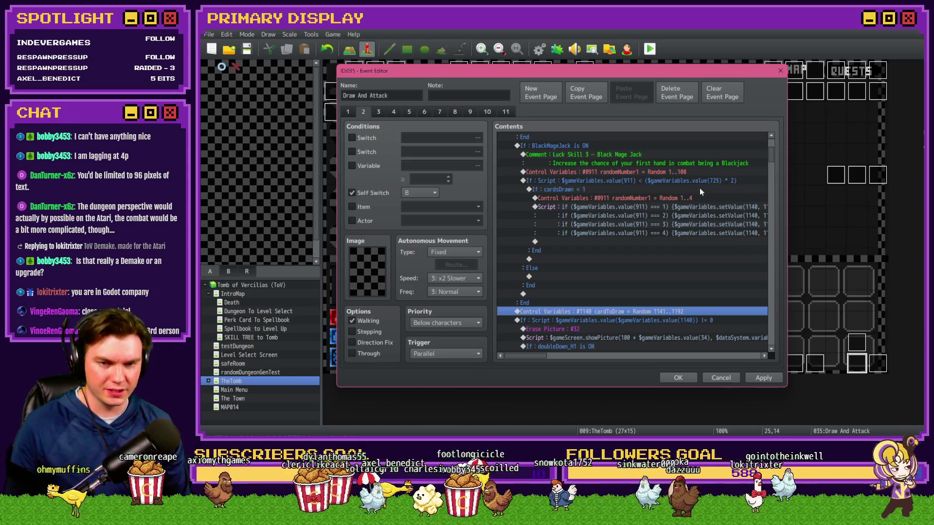
{"action": "left_click", "coordinate": [700, 189]}
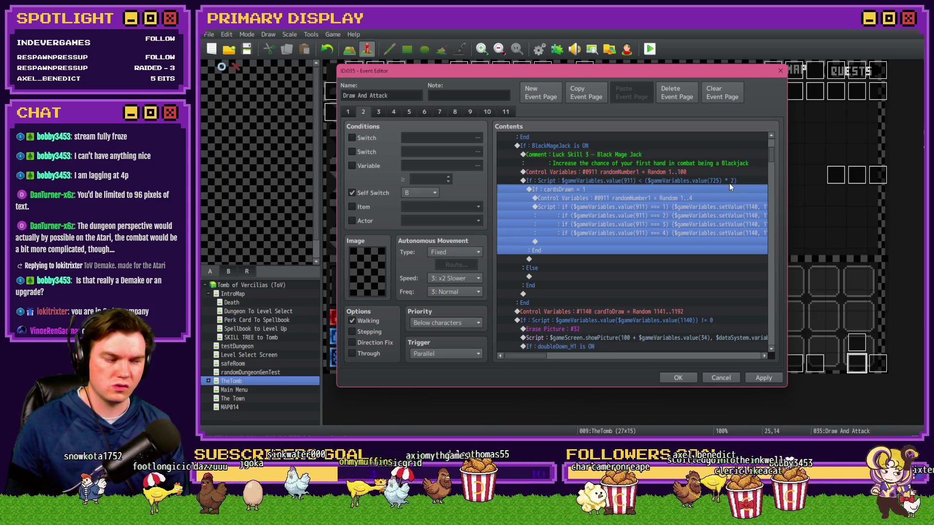
{"action": "left_click", "coordinate": [680, 375]}
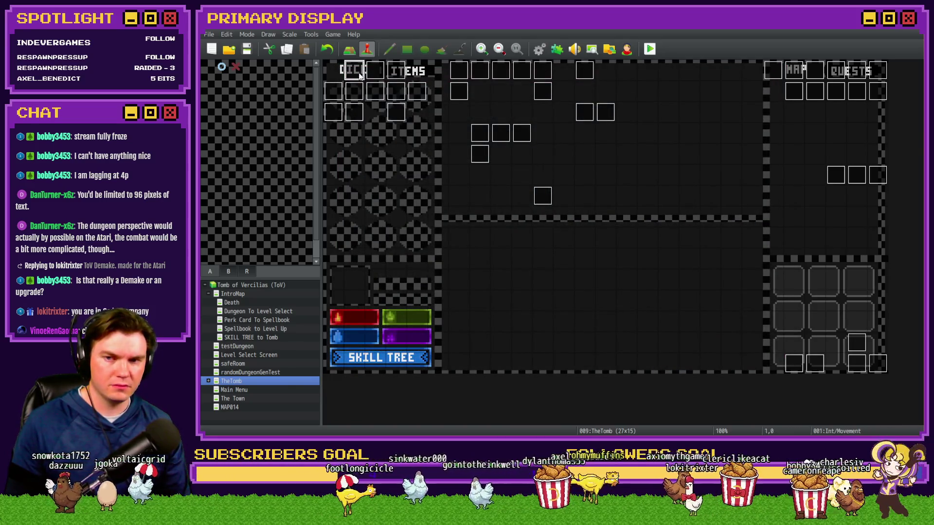
Find Control Switches #0172 BlackMageJack = ON on Int/Movement page 4, then reopen Draw And Attack
{"action": "double_click", "coordinate": [360, 74]}
{"action": "left_click", "coordinate": [395, 111]}
{"action": "left_click", "coordinate": [767, 154]}
{"action": "left_click_drag", "start_coordinate": [771, 161], "coordinate": [771, 263]}
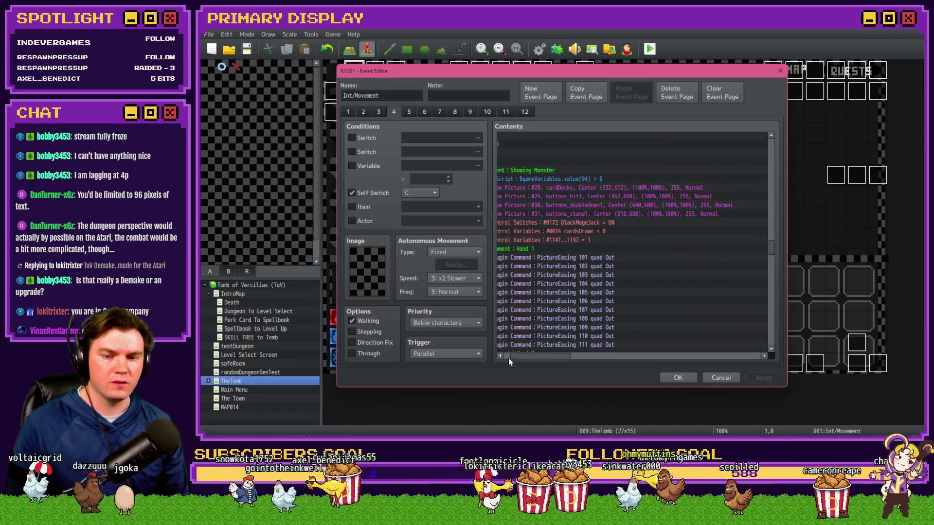
{"action": "left_click_drag", "start_coordinate": [508, 358], "coordinate": [506, 358]}
{"action": "left_click", "coordinate": [599, 222]}
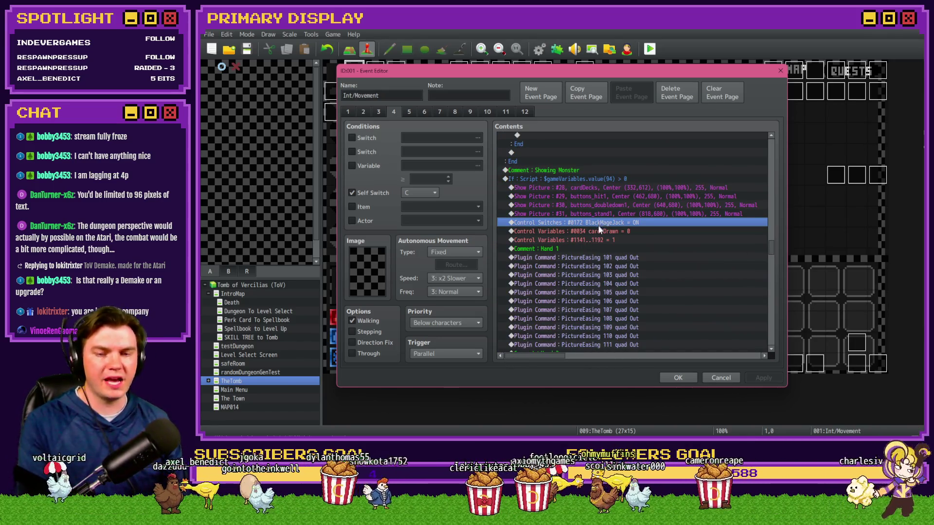
{"action": "left_click", "coordinate": [677, 378]}
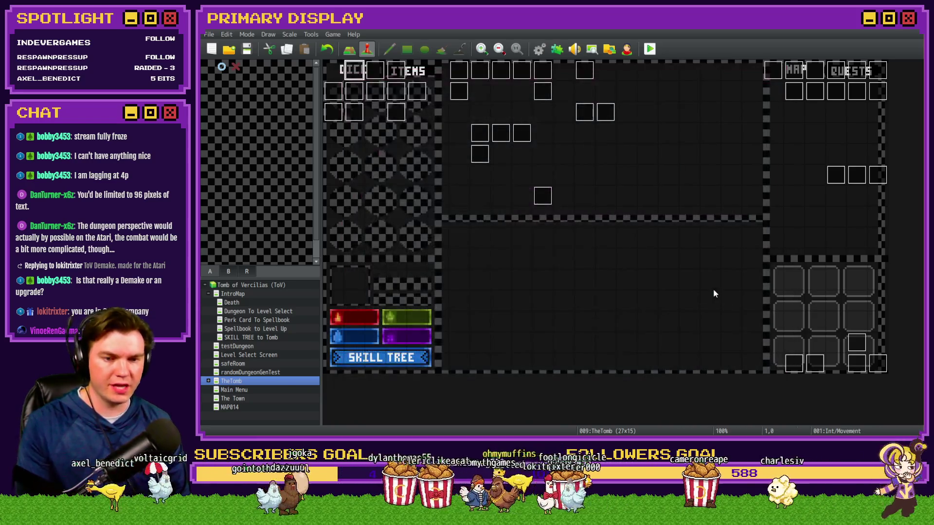
{"action": "double_click", "coordinate": [857, 364]}
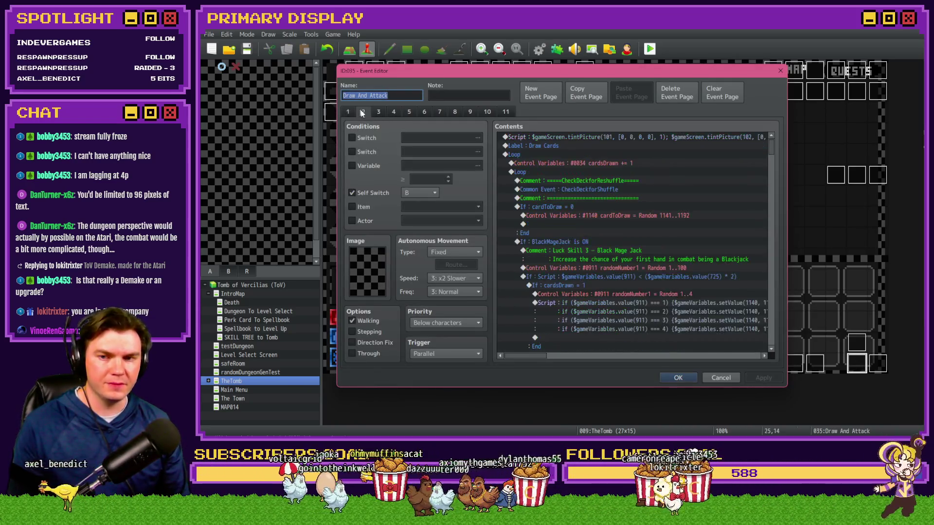
Move the luck-chance commands out of the BlackMageJack check to just above it
{"action": "scroll", "coordinate": [593, 222], "scroll_direction": "up", "scroll_amount": 2}
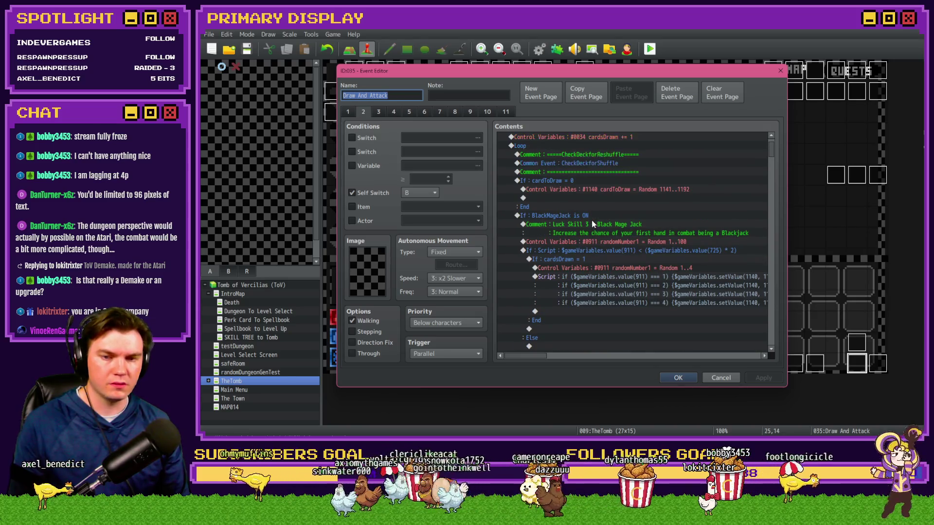
{"action": "left_click_drag", "start_coordinate": [592, 220], "coordinate": [599, 259]}
{"action": "scroll", "coordinate": [598, 256], "scroll_direction": "down", "scroll_amount": 2}
{"action": "scroll", "coordinate": [598, 256], "scroll_direction": "down", "scroll_amount": 1}
{"action": "key", "text": "Delete"}
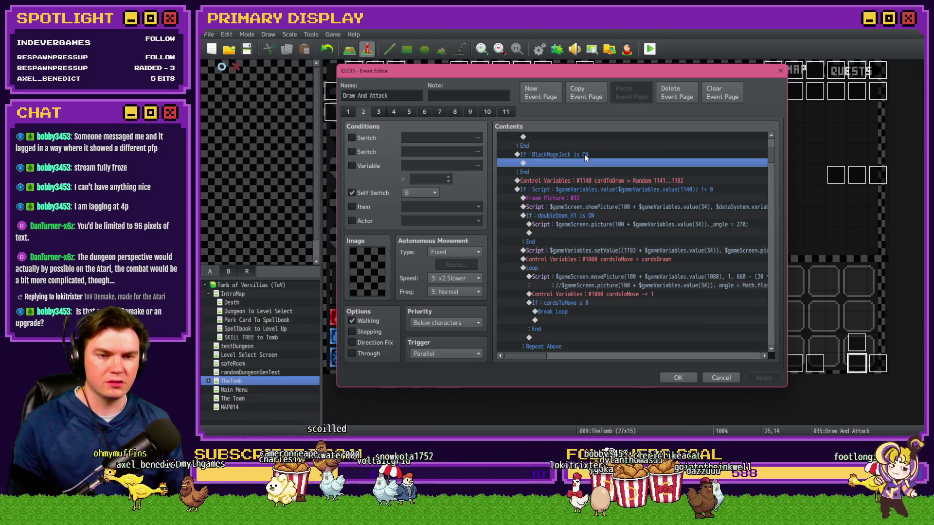
{"action": "left_click", "coordinate": [585, 154]}
{"action": "key", "text": "ctrl+v"}
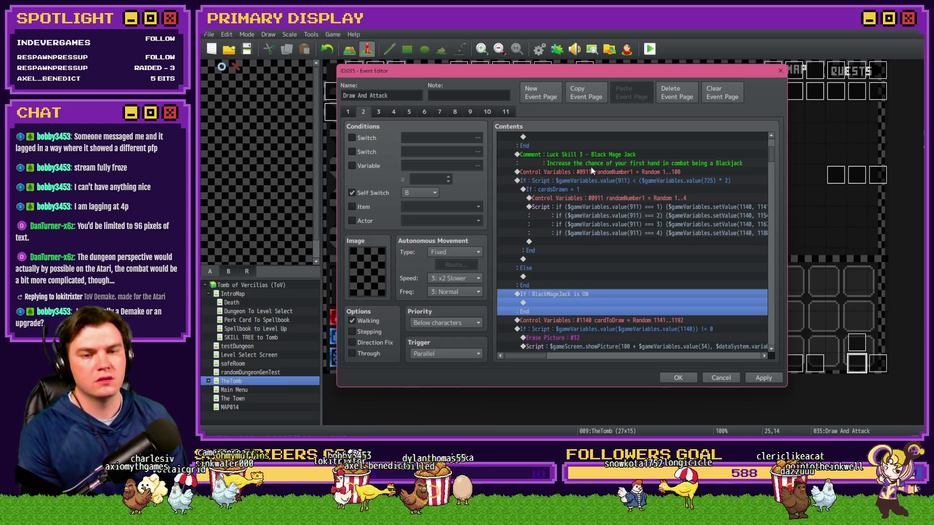
Move the cardsDrawn = 1 block out of the luck branch to just after it
{"action": "left_click", "coordinate": [652, 182]}
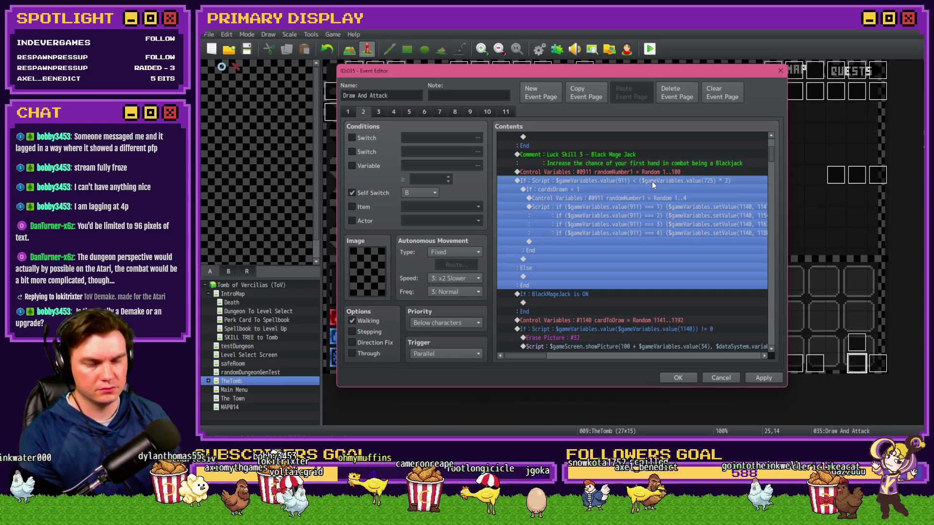
{"action": "left_click", "coordinate": [638, 189]}
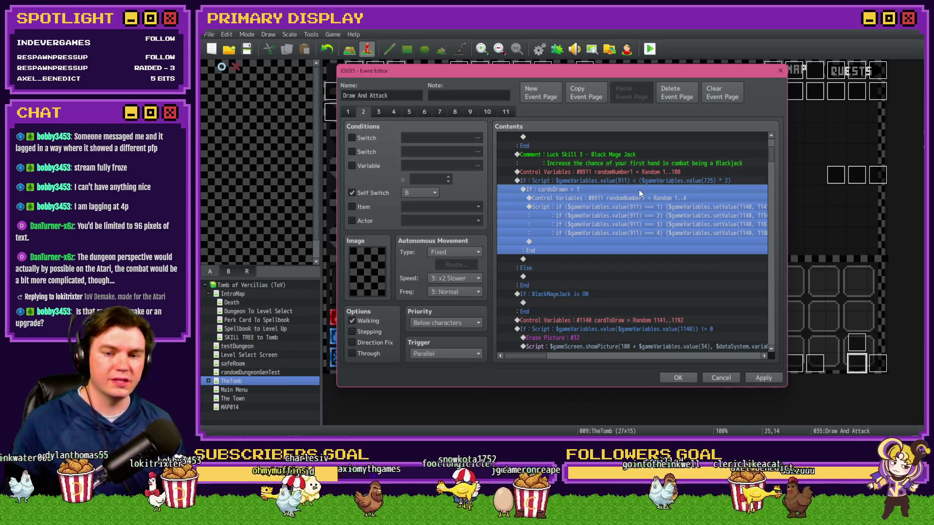
{"action": "key", "text": "ctrl+x"}
{"action": "left_click", "coordinate": [641, 183]}
{"action": "left_click", "coordinate": [585, 221]}
{"action": "key", "text": "ctrl+v"}
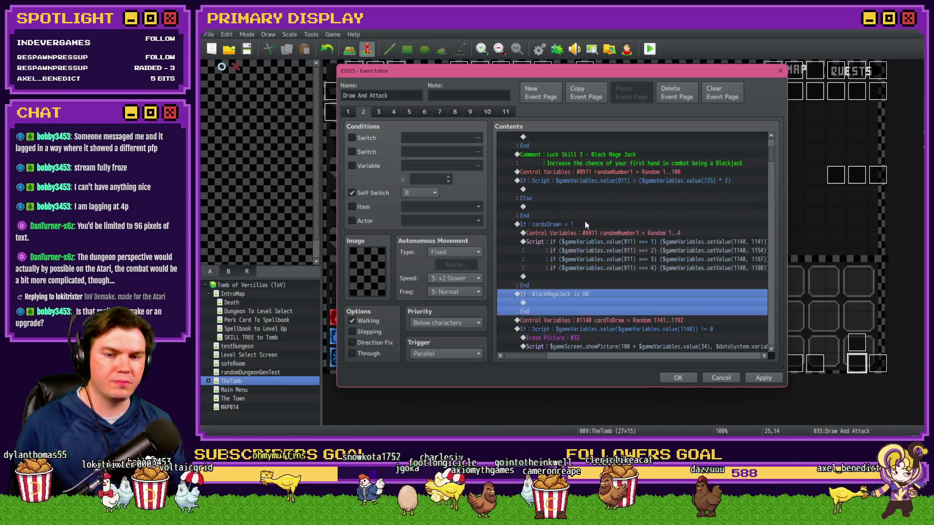
{"action": "left_click", "coordinate": [603, 182]}
{"action": "key", "text": "space"}
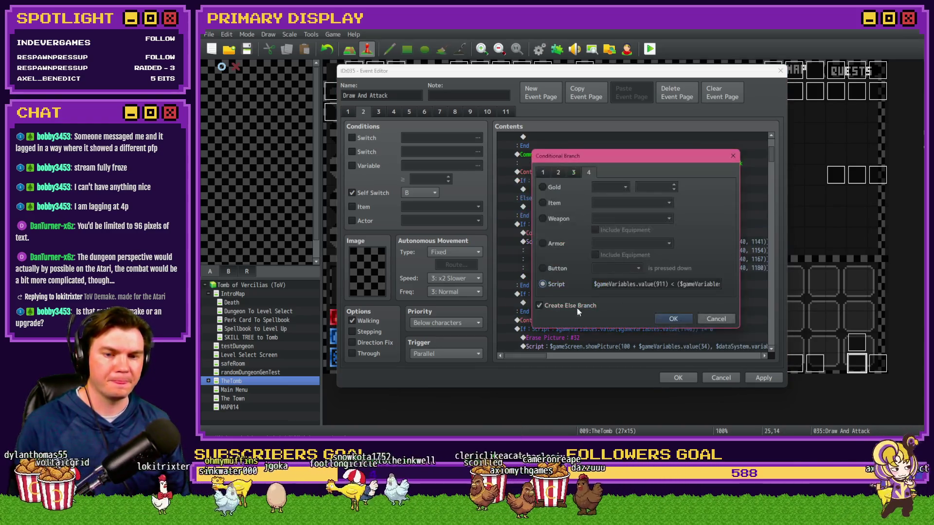
{"action": "left_click", "coordinate": [717, 319]}
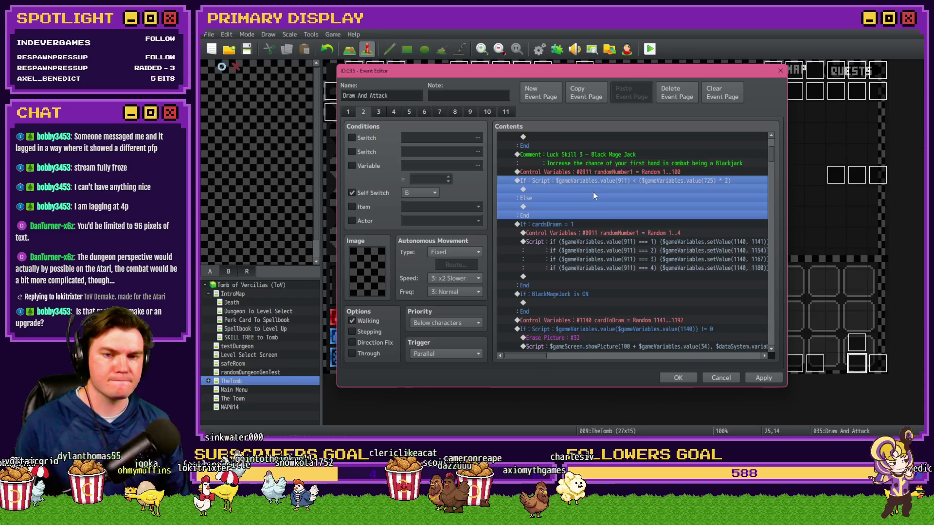
Nest the cardsDrawn = 1 block inside the If BlackMageJack is ON branch
{"action": "left_click", "coordinate": [585, 293]}
{"action": "key", "text": "ctrl+x"}
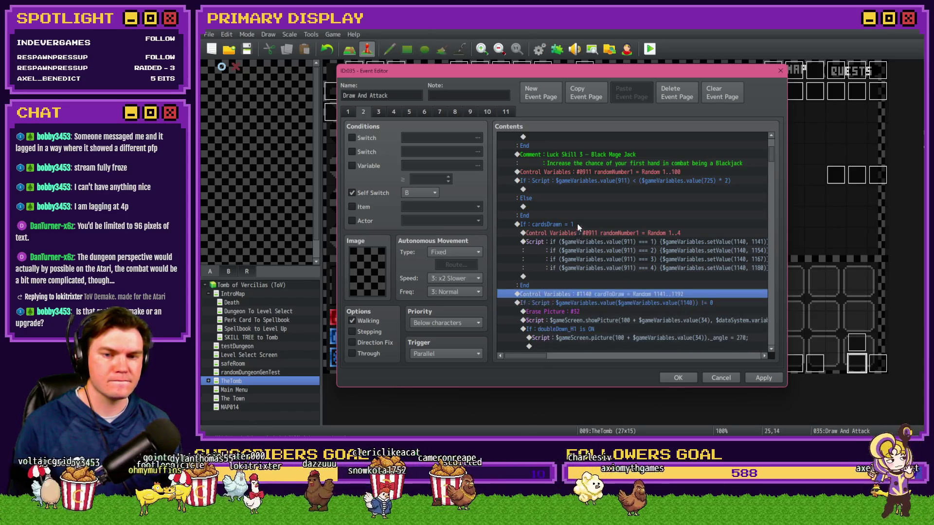
{"action": "left_click", "coordinate": [577, 225]}
{"action": "key", "text": "ctrl+v"}
{"action": "key", "text": "ctrl+x"}
{"action": "left_click", "coordinate": [583, 232]}
{"action": "key", "text": "ctrl+v"}
Untick Create Else Branch on the luck roll script condition
{"action": "left_click", "coordinate": [605, 181]}
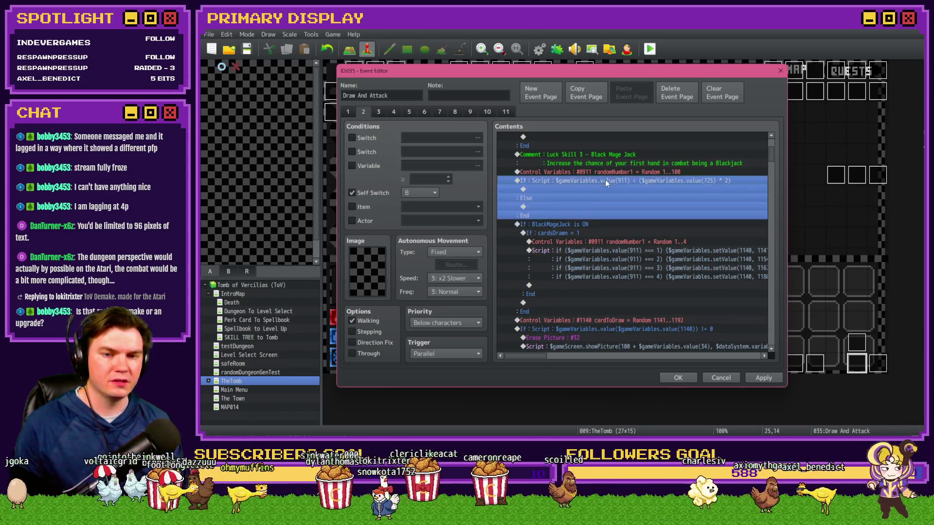
{"action": "key", "text": "space"}
{"action": "left_click", "coordinate": [539, 306]}
{"action": "left_click", "coordinate": [673, 319]}
{"action": "left_click", "coordinate": [581, 252]}
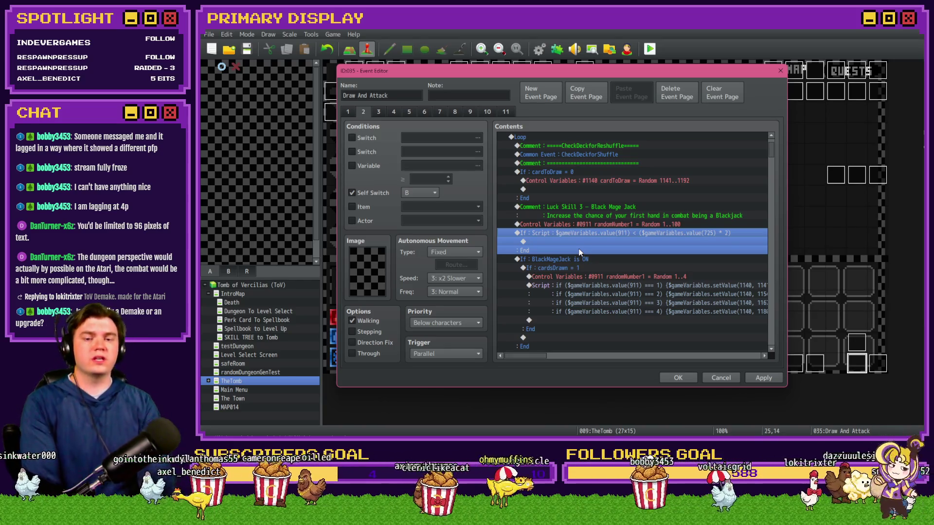
{"action": "left_click", "coordinate": [599, 223]}
{"action": "left_click", "coordinate": [599, 233]}
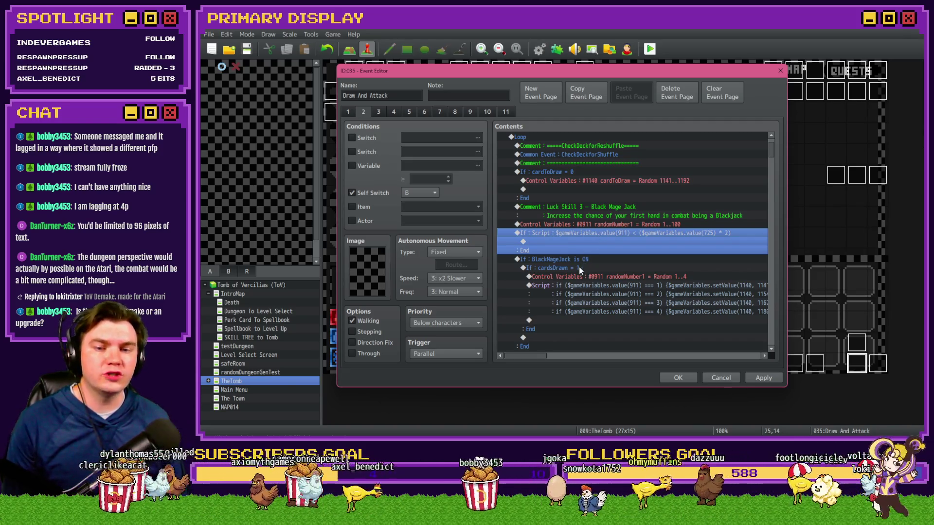
Inspect the cardsDrawn branch condition, leaving it unchanged
{"action": "left_click", "coordinate": [580, 268]}
{"action": "double_click", "coordinate": [579, 267]}
{"action": "key", "text": "Escape"}
Prepend '$gameVariables.value(34) === 1 &&' to the luck roll's script condition
{"action": "double_click", "coordinate": [622, 233]}
{"action": "left_click", "coordinate": [653, 284]}
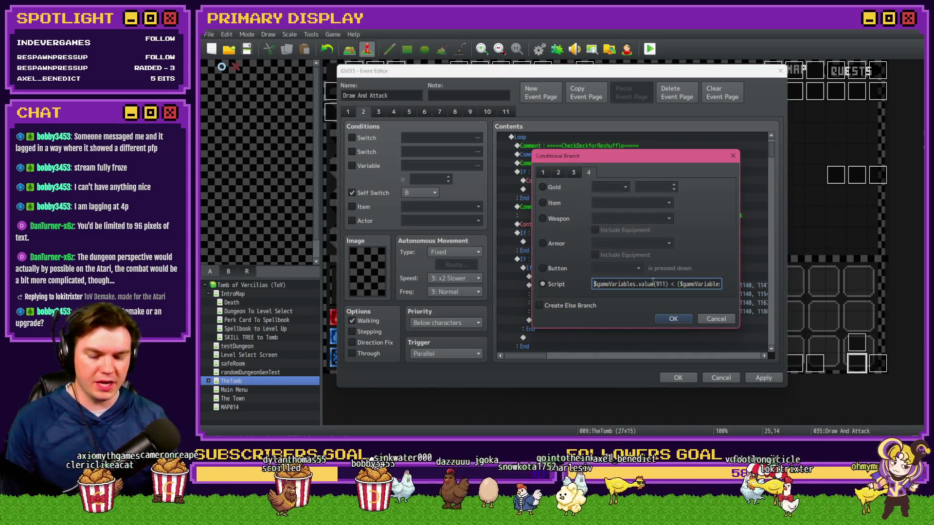
{"action": "key", "text": "Home"}
{"action": "type", "text": "$gameVariab"}
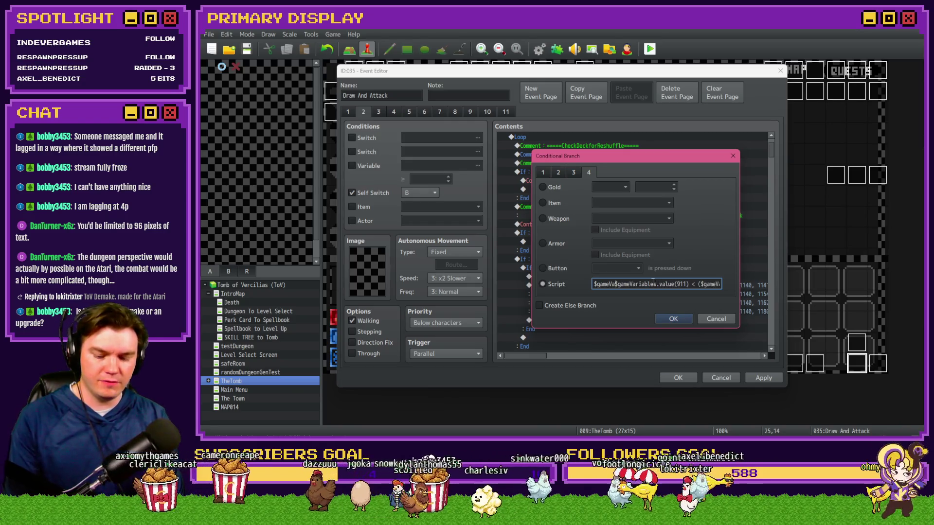
{"action": "type", "text": "les.v"}
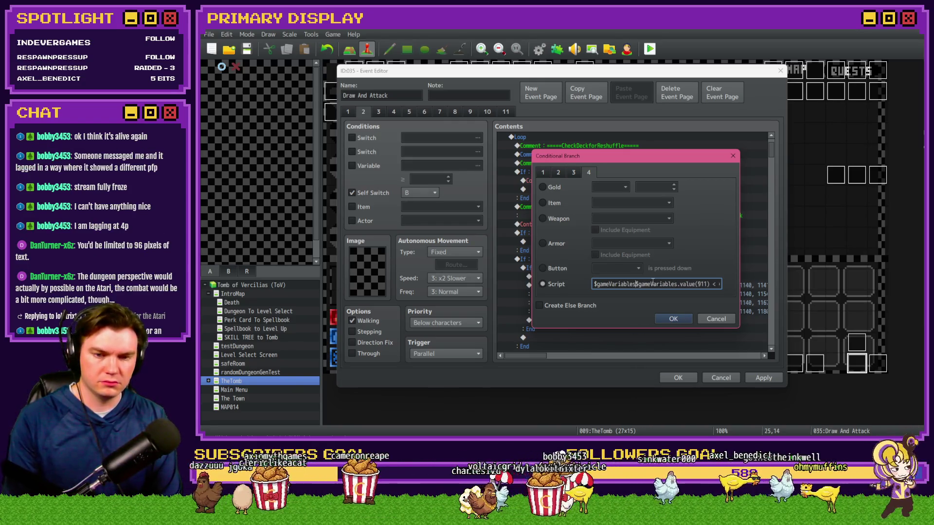
{"action": "type", "text": "alue()"}
{"action": "type", "text": "34"}
{"action": "type", "text": " === "}
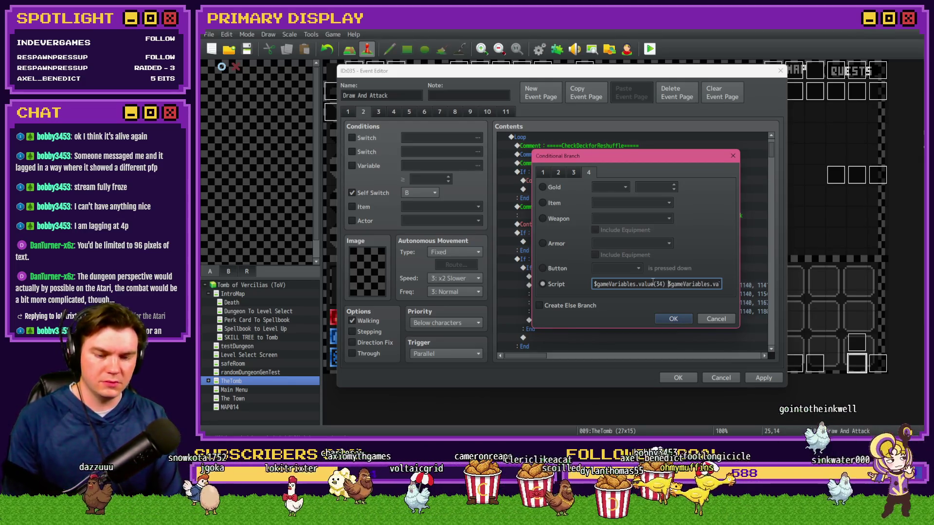
{"action": "type", "text": "1"}
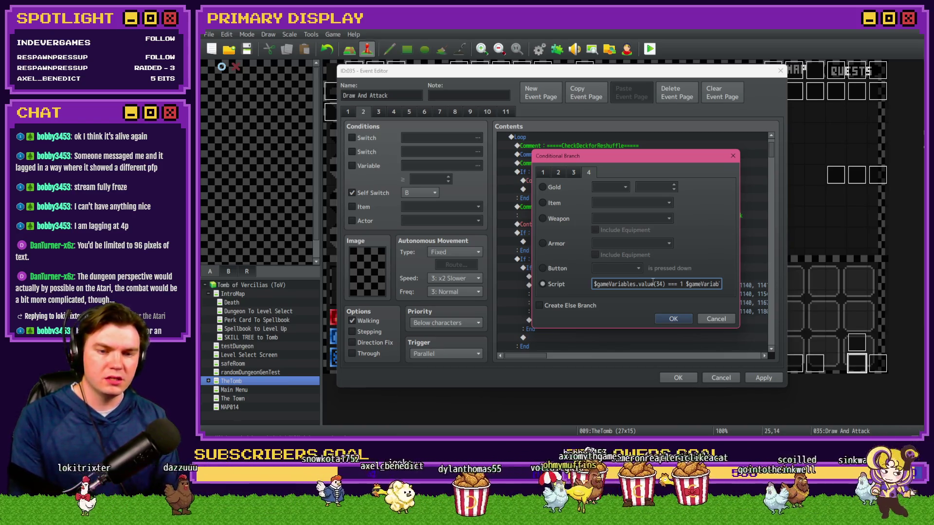
{"action": "type", "text": " &&"}
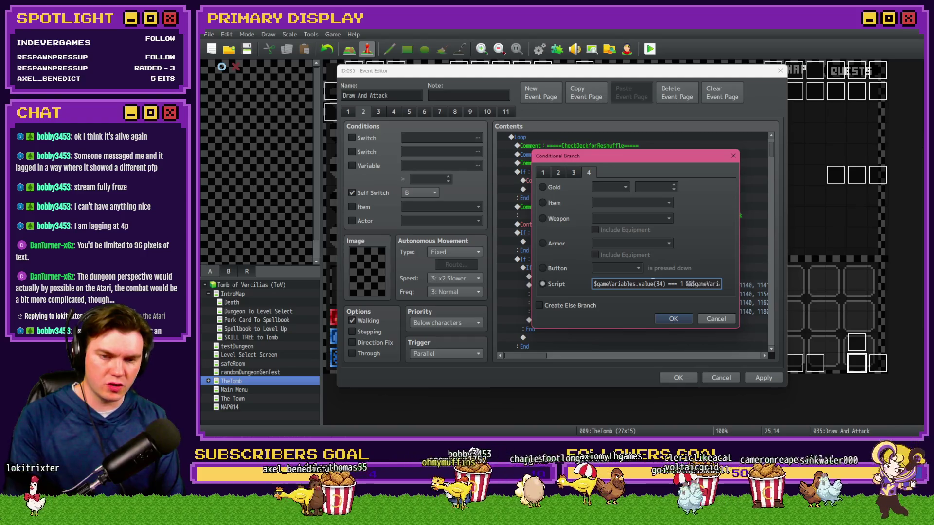
{"action": "key", "text": "Right"}
{"action": "key", "text": "Right"}
{"action": "key", "text": "Right"}
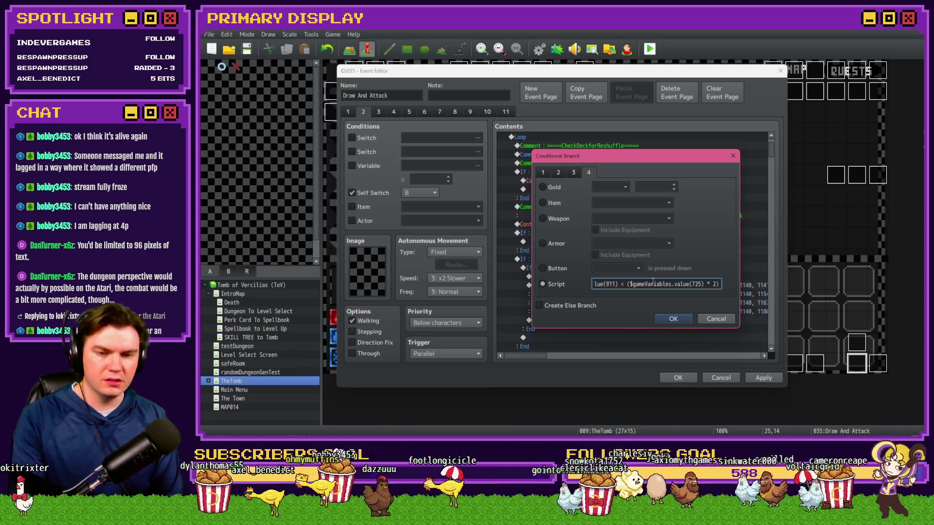
{"action": "left_click_drag", "start_coordinate": [624, 284], "coordinate": [754, 288]}
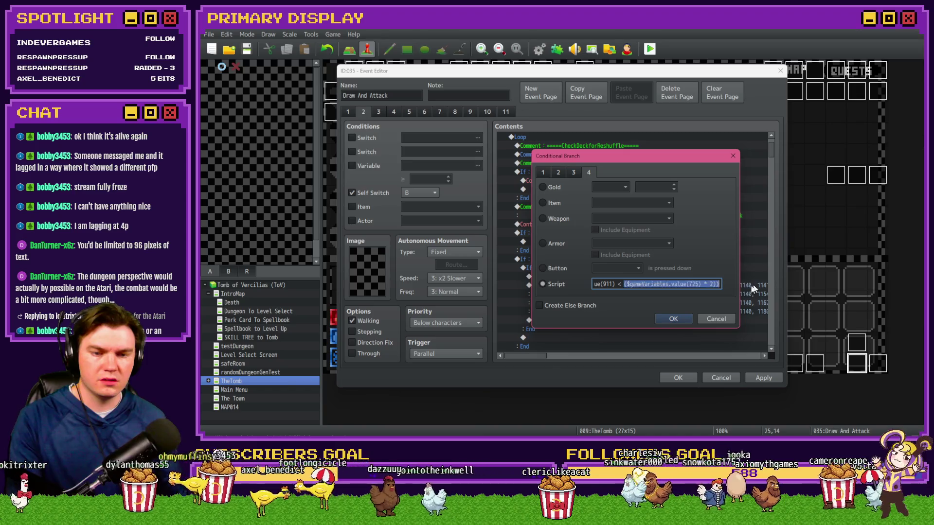
{"action": "key", "text": "Home"}
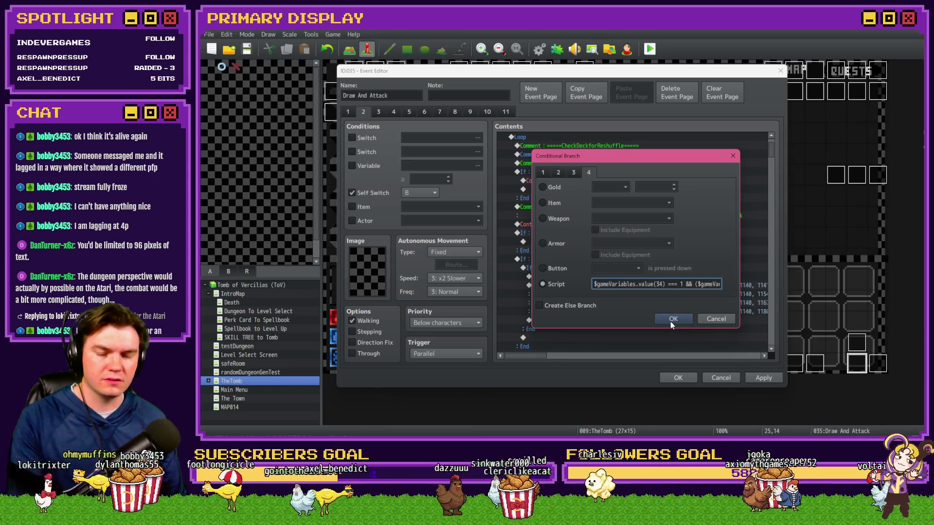
{"action": "left_click", "coordinate": [672, 319]}
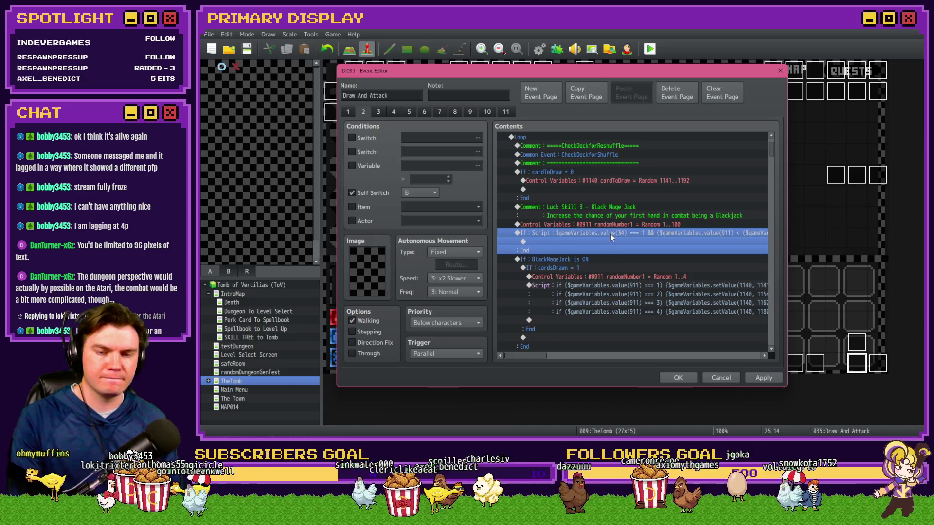
{"action": "key", "text": "Up"}
{"action": "key", "text": "Up"}
{"action": "key", "text": "Up"}
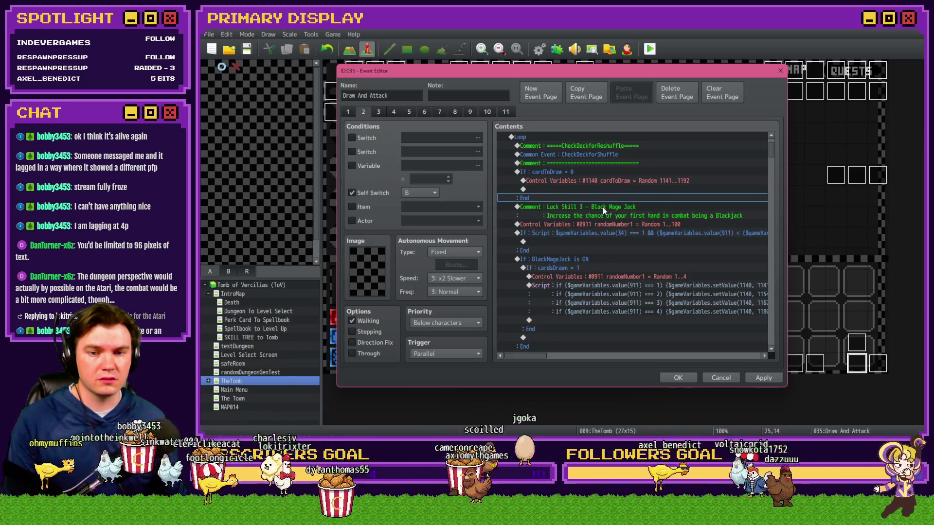
Insert a new Conditional Branch testing variable cardsDrawn = 1
{"action": "left_click", "coordinate": [603, 207]}
{"action": "key", "text": "Insert"}
{"action": "left_click", "coordinate": [535, 116]}
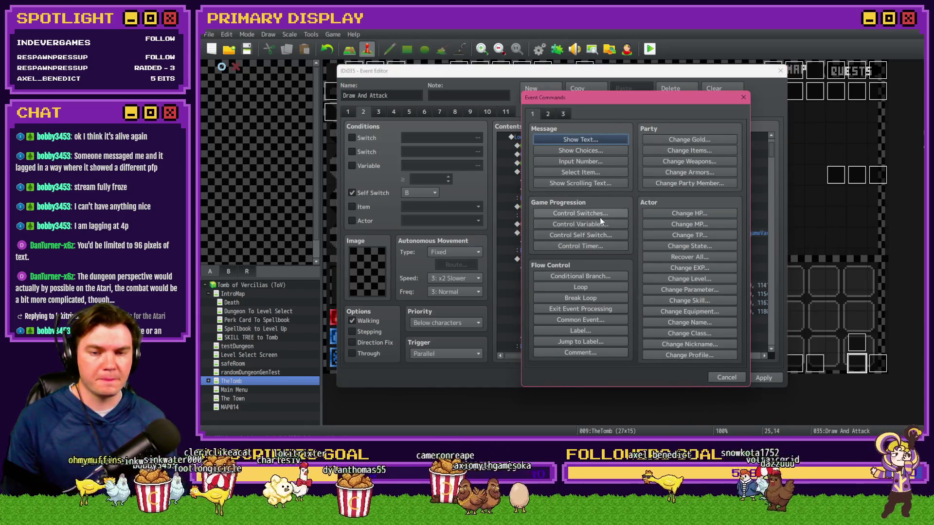
{"action": "left_click", "coordinate": [600, 226]}
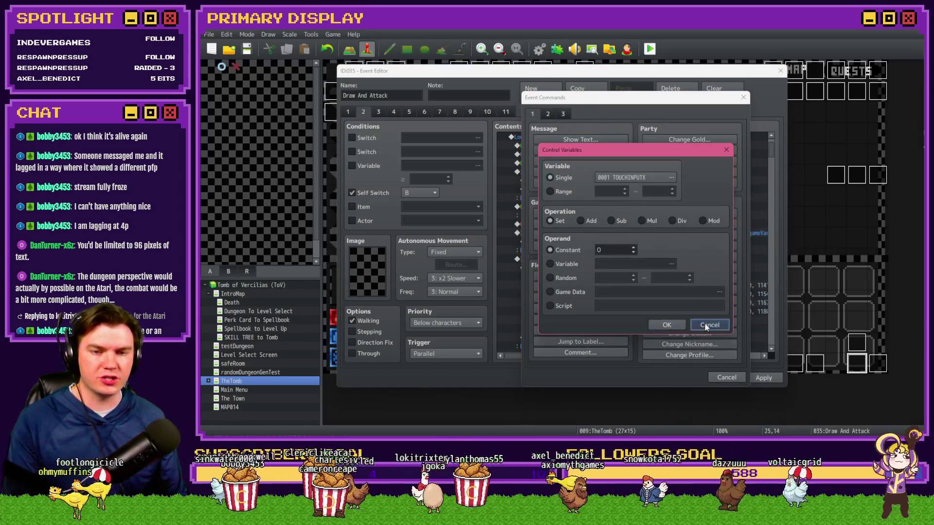
{"action": "left_click", "coordinate": [705, 323]}
{"action": "left_click", "coordinate": [594, 271]}
{"action": "left_click", "coordinate": [554, 204]}
{"action": "left_click", "coordinate": [669, 203]}
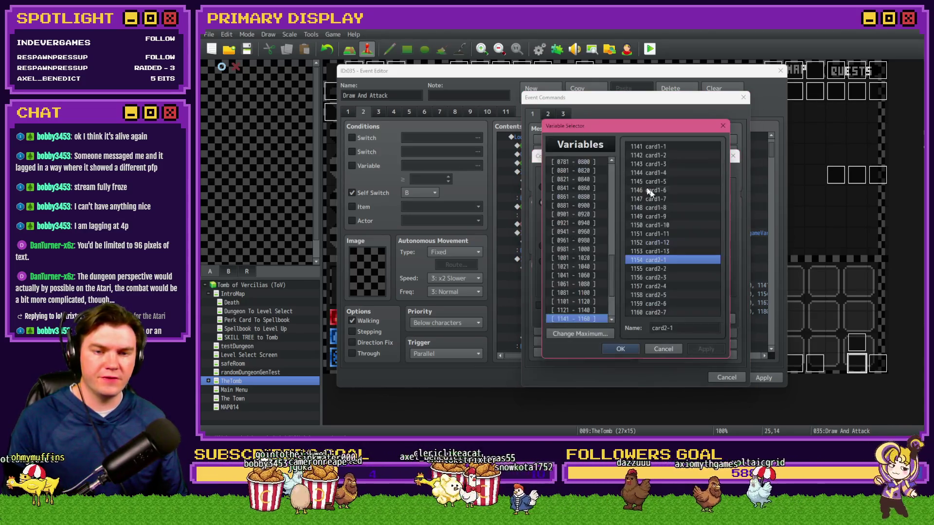
{"action": "left_click", "coordinate": [612, 192]}
{"action": "left_click", "coordinate": [611, 161]}
{"action": "left_click", "coordinate": [576, 170]}
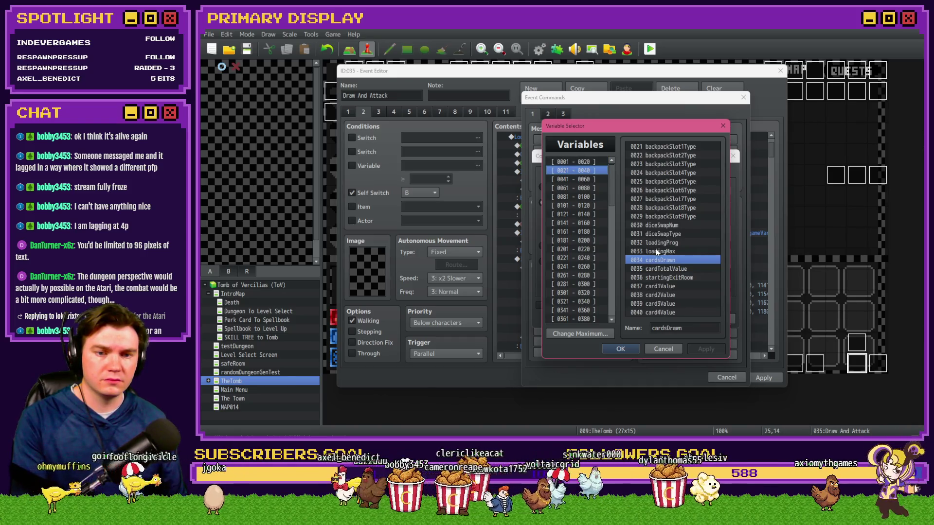
{"action": "double_click", "coordinate": [656, 262]}
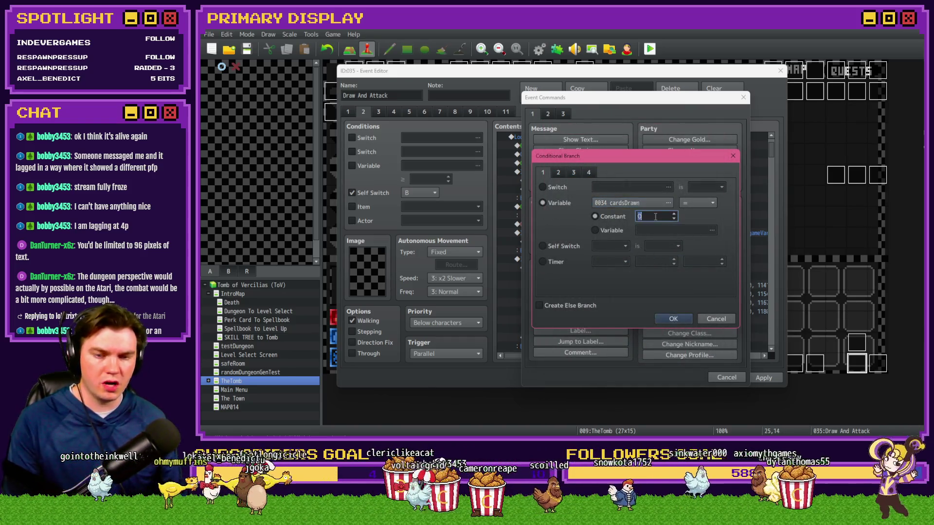
{"action": "left_click", "coordinate": [673, 319]}
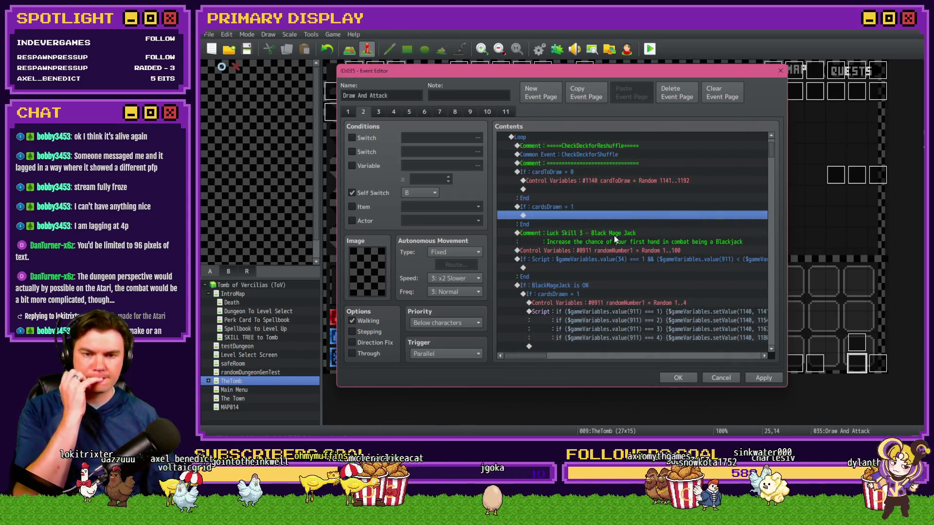
Move the Luck Skill 3 comment and luck roll commands inside the cardsDrawn = 1 branch
{"action": "left_click", "coordinate": [614, 233]}
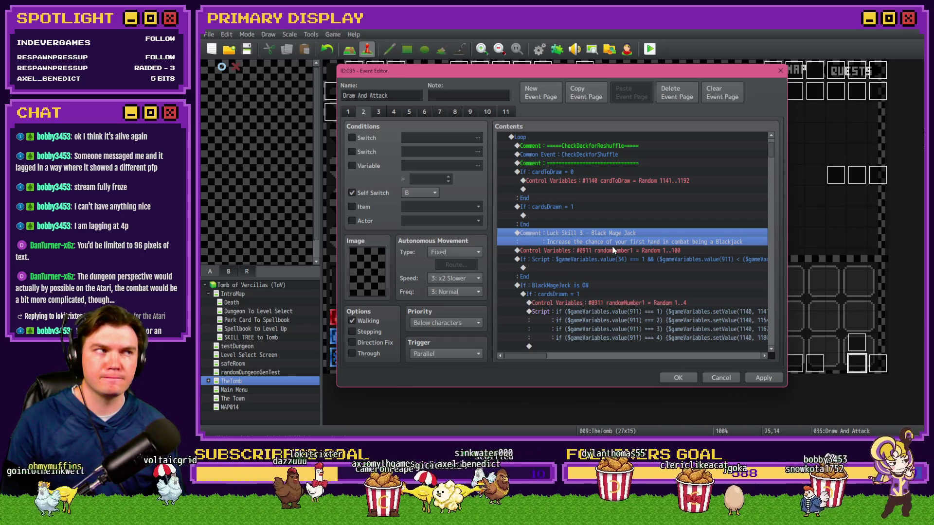
{"action": "left_click", "coordinate": [603, 257], "text": "shift"}
{"action": "key", "text": "Delete"}
{"action": "left_click", "coordinate": [580, 215]}
{"action": "key", "text": "ctrl+v"}
Set the luck roll script to $gameVariables.value(911) < ($gameVariables.value(725) * 2)
{"action": "double_click", "coordinate": [595, 237]}
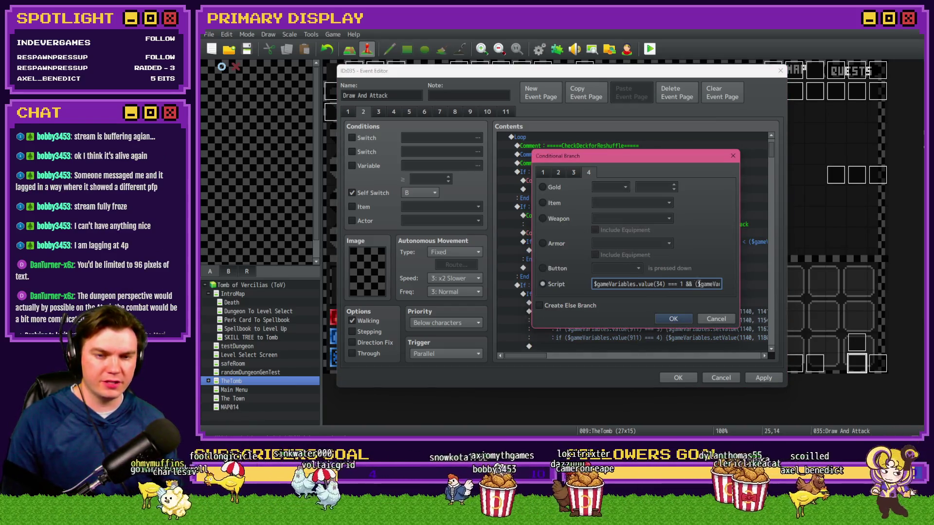
{"action": "left_click_drag", "start_coordinate": [715, 285], "coordinate": [540, 280]}
{"action": "key", "text": "ctrl+v"}
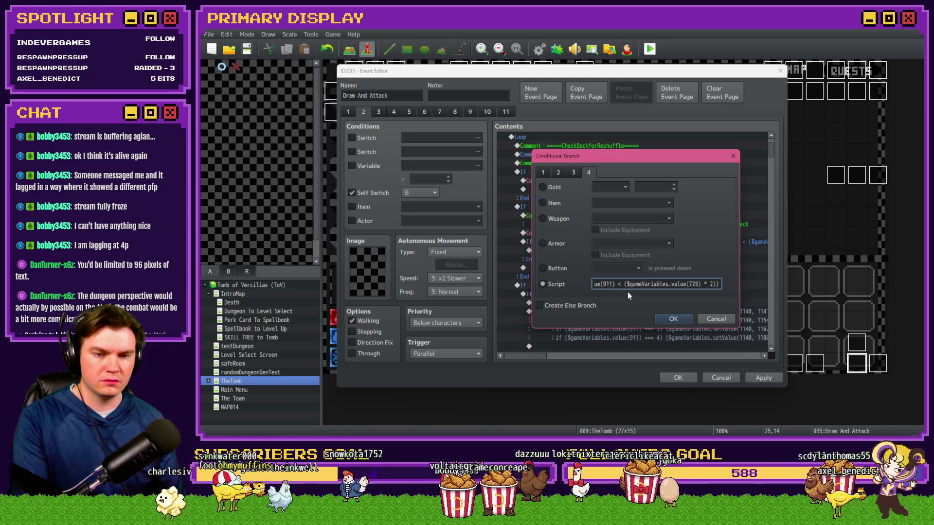
{"action": "left_click", "coordinate": [671, 319]}
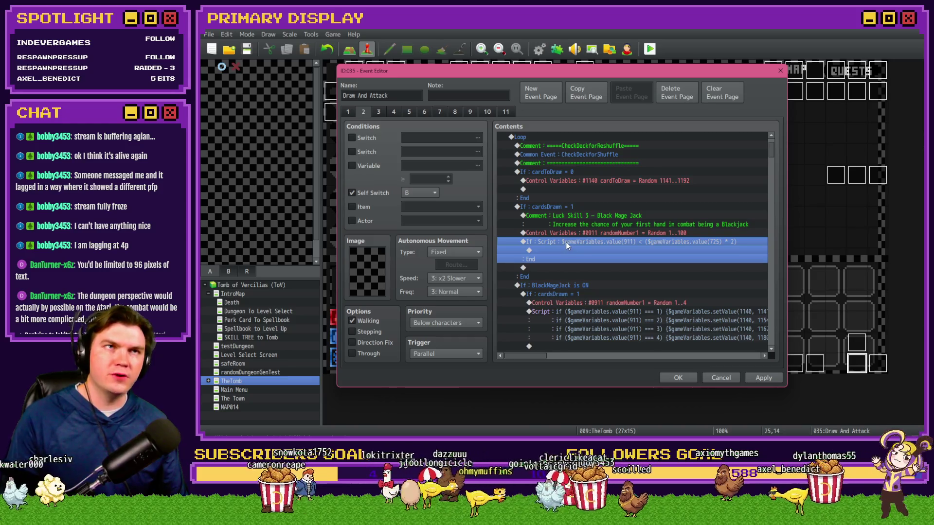
{"action": "left_click", "coordinate": [574, 216]}
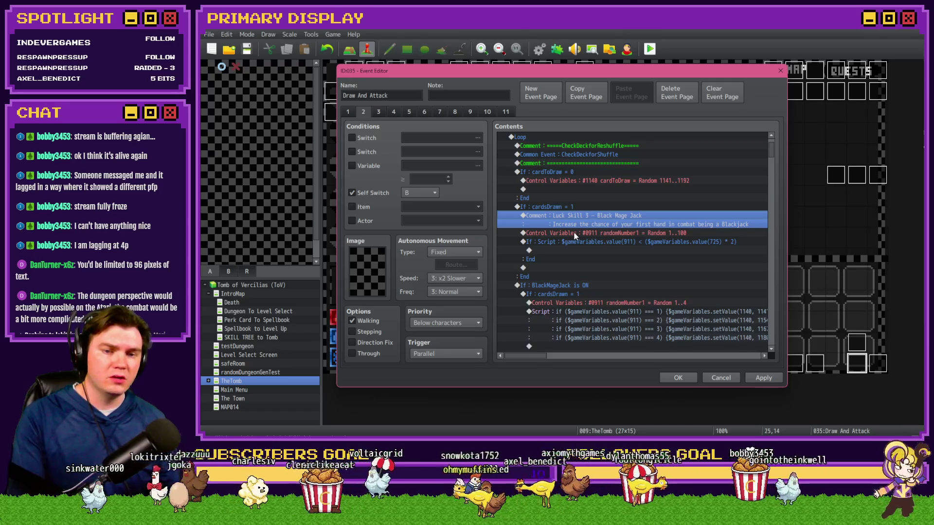
{"action": "left_click", "coordinate": [574, 233]}
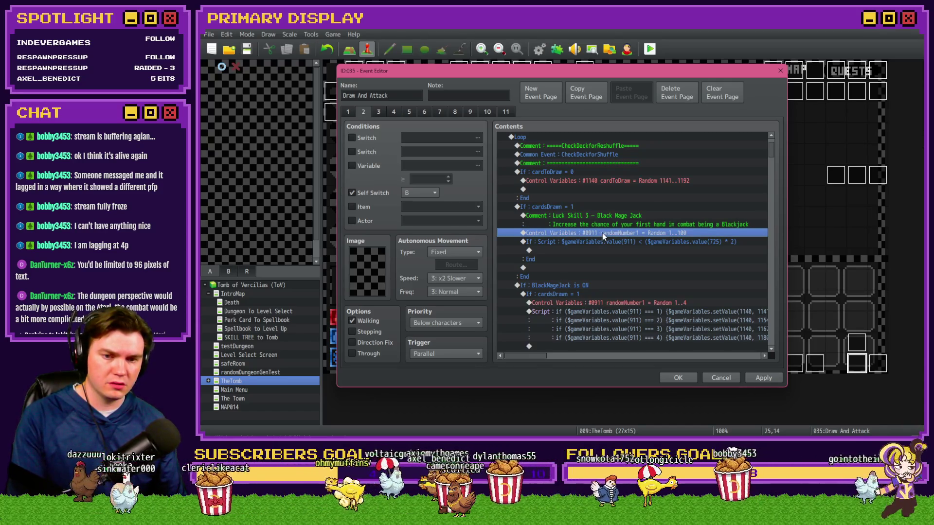
{"action": "left_click", "coordinate": [613, 243]}
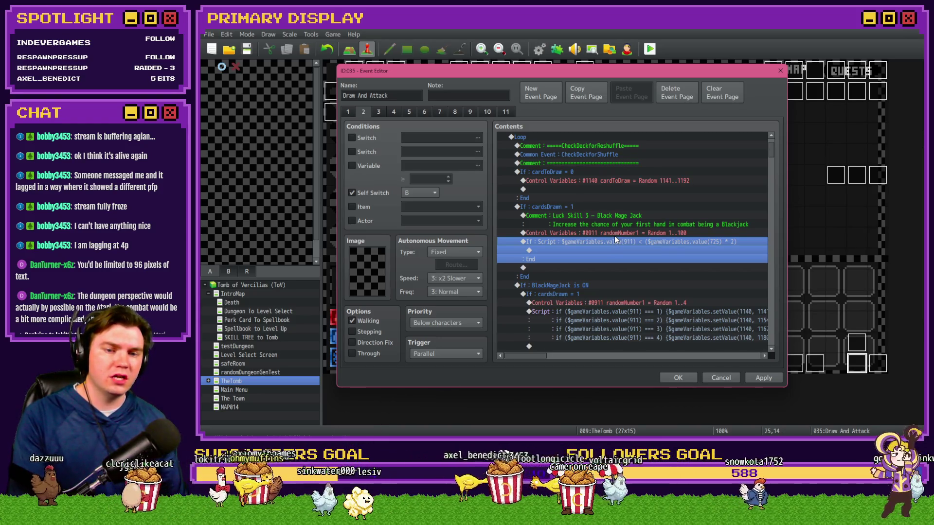
Inspect the BlackMageJack switch condition and select the cardsDrawn = 1 branch
{"action": "double_click", "coordinate": [591, 287]}
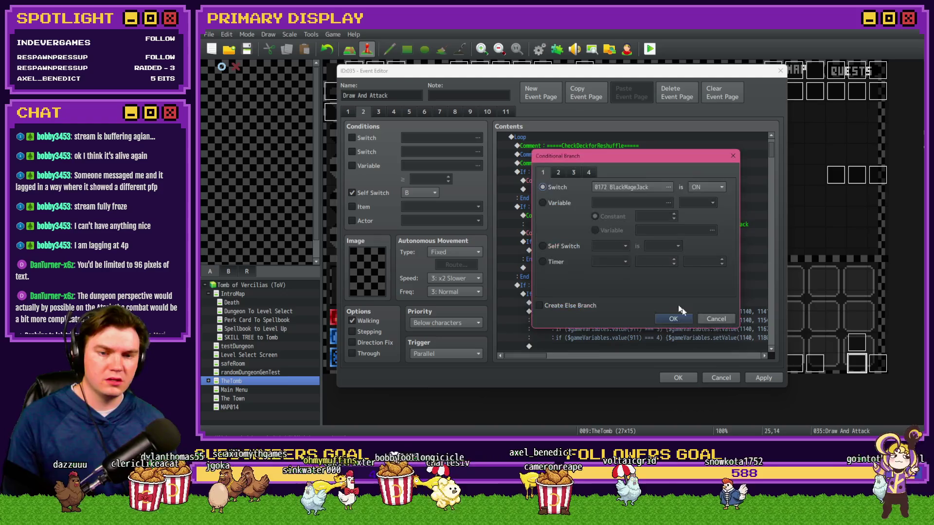
{"action": "left_click", "coordinate": [714, 317]}
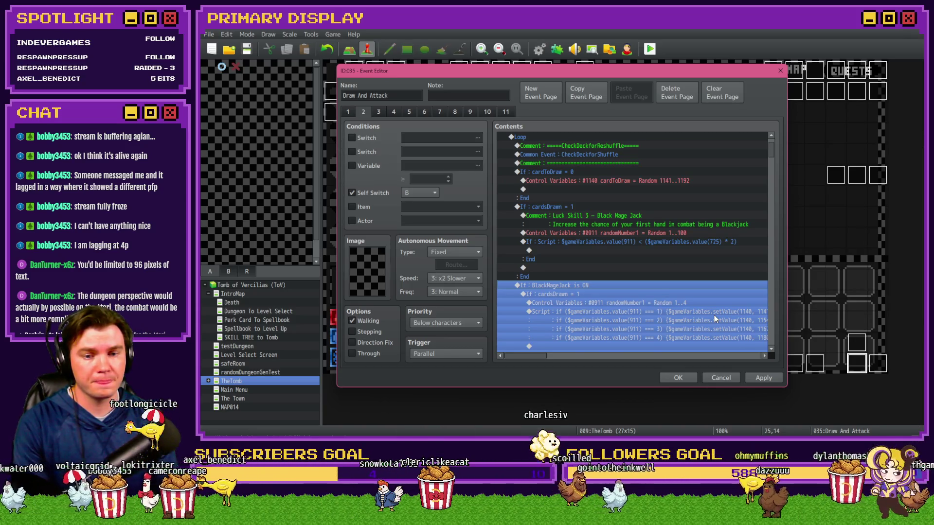
{"action": "left_click", "coordinate": [651, 248]}
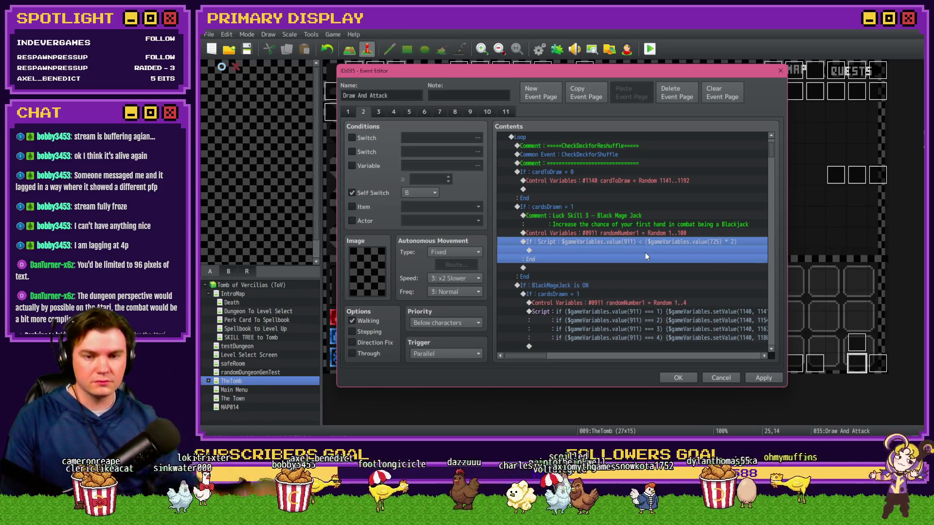
{"action": "left_click", "coordinate": [600, 207]}
Change the cardsDrawn = 1 condition to test switch 0173, renamed NO_BlackMageJack
{"action": "double_click", "coordinate": [601, 207]}
{"action": "left_click", "coordinate": [593, 206]}
{"action": "key", "text": "Escape"}
{"action": "left_click", "coordinate": [554, 187]}
{"action": "left_click", "coordinate": [623, 187]}
{"action": "left_click", "coordinate": [676, 249]}
{"action": "type", "text": "BlackMageJack"}
{"action": "left_click", "coordinate": [658, 331]}
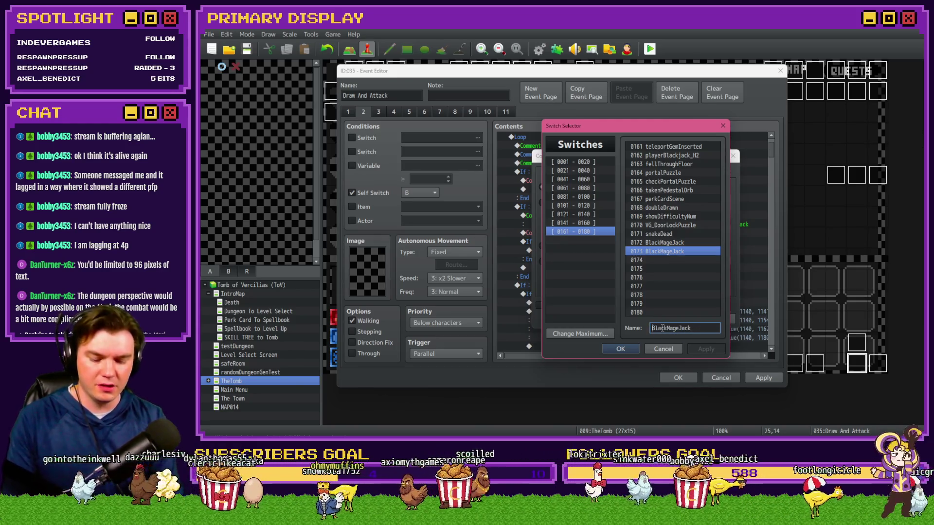
{"action": "type", "text": "NO_"}
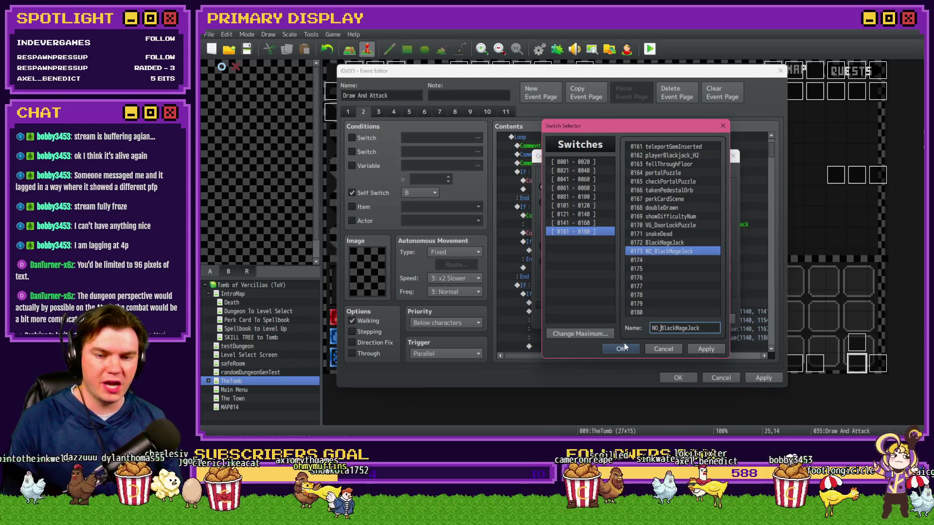
{"action": "left_click", "coordinate": [623, 347]}
Make the condition check that NO_BlackMageJack is OFF and confirm it
{"action": "left_click", "coordinate": [706, 187]}
{"action": "left_click", "coordinate": [695, 206]}
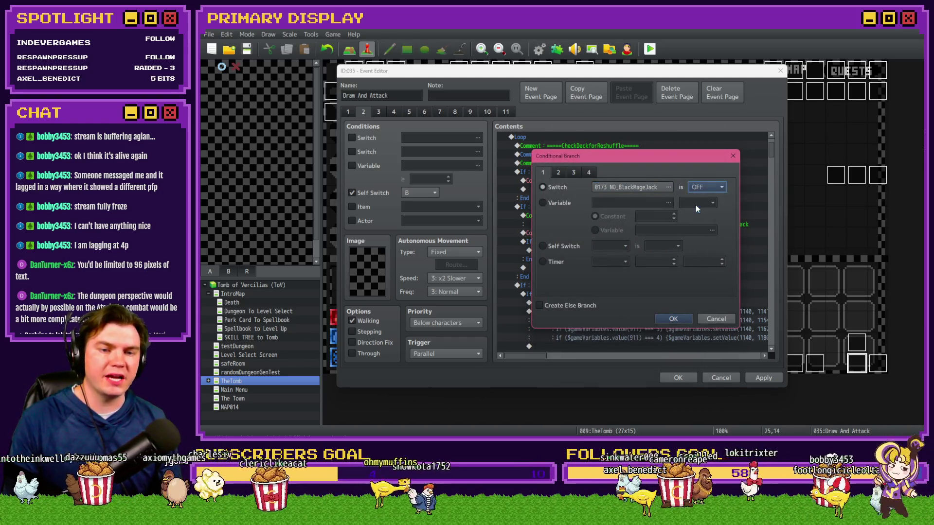
{"action": "left_click", "coordinate": [674, 319]}
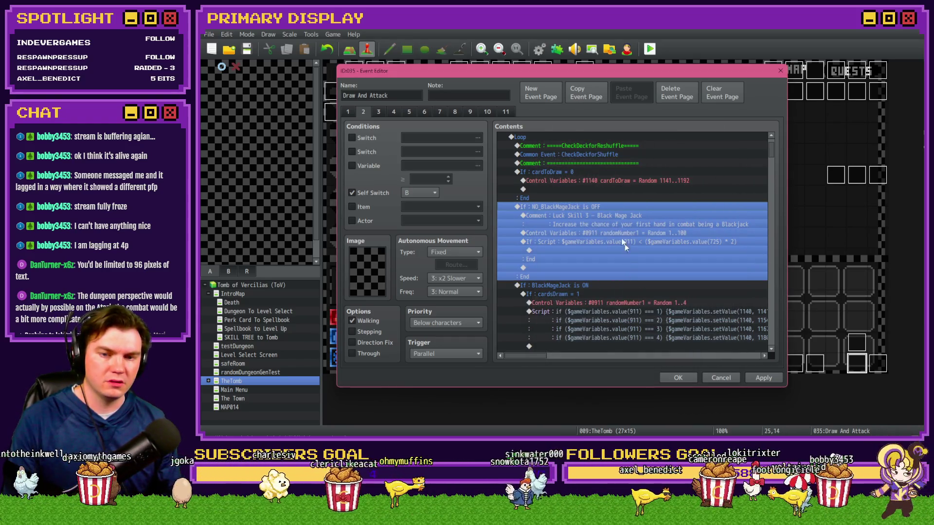
{"action": "left_click", "coordinate": [600, 214]}
Inside the If: Script branch, add a Control Switches command turning switch 0173 ON
{"action": "left_click", "coordinate": [597, 232]}
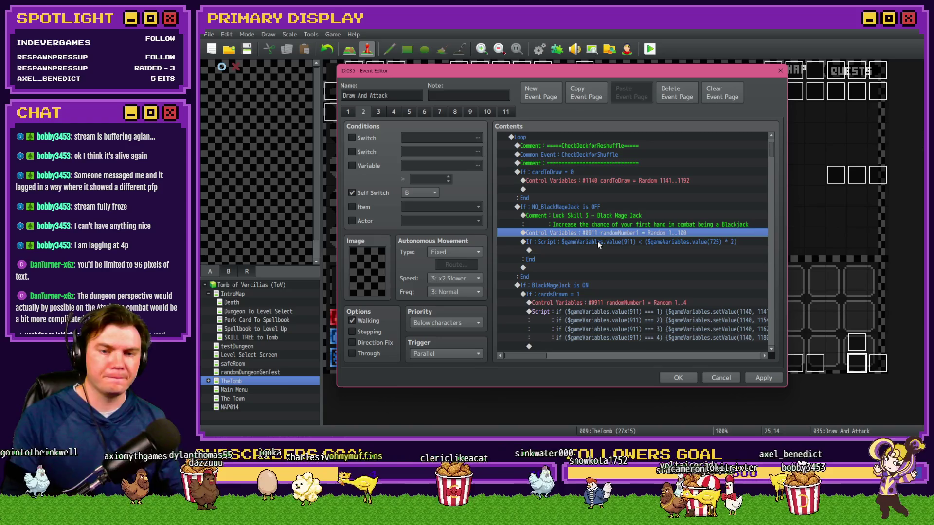
{"action": "left_click", "coordinate": [598, 242]}
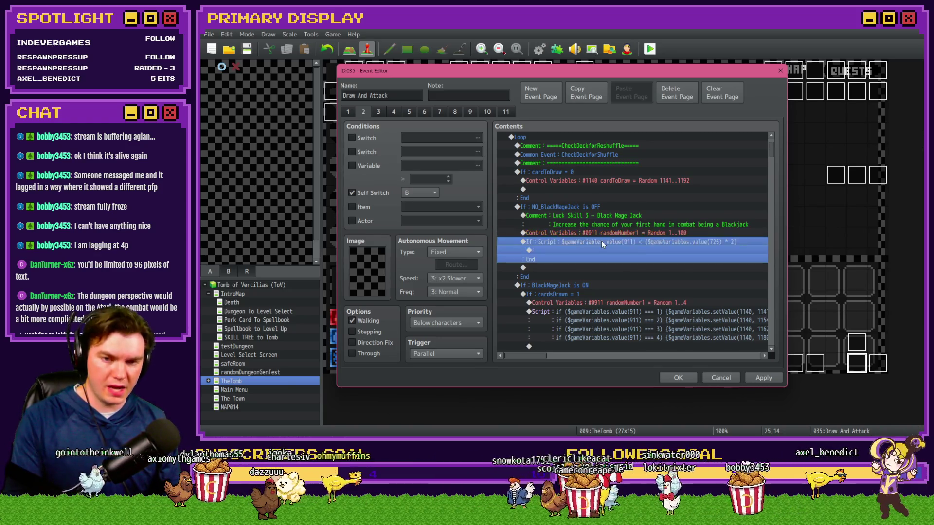
{"action": "double_click", "coordinate": [597, 252]}
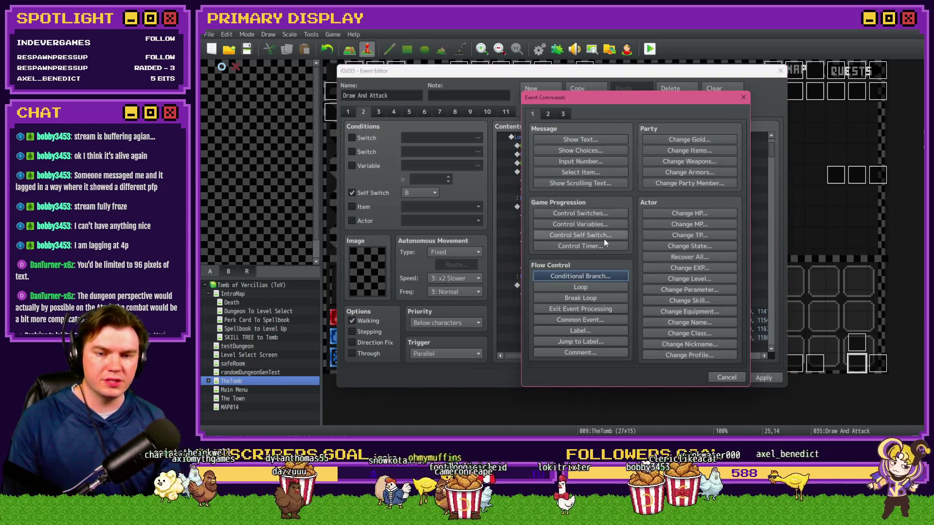
{"action": "left_click", "coordinate": [606, 215]}
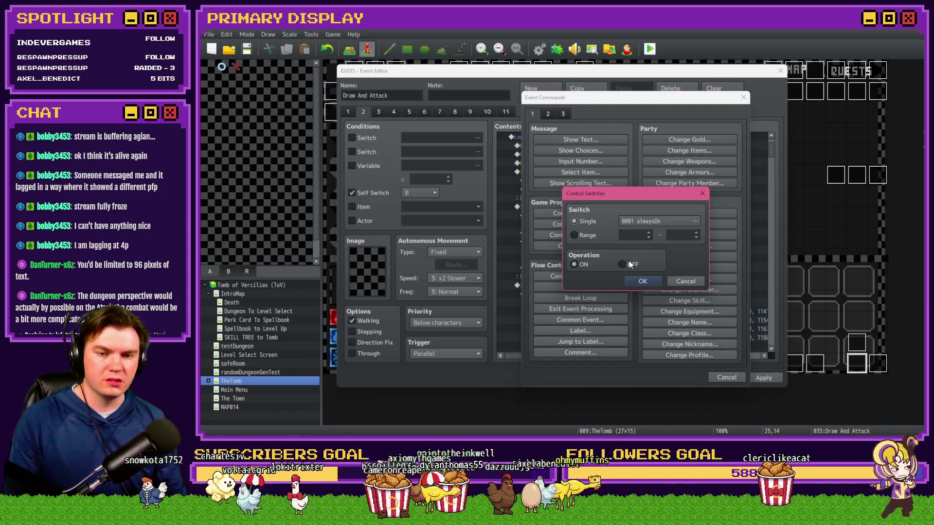
{"action": "left_click", "coordinate": [654, 221]}
{"action": "double_click", "coordinate": [655, 256]}
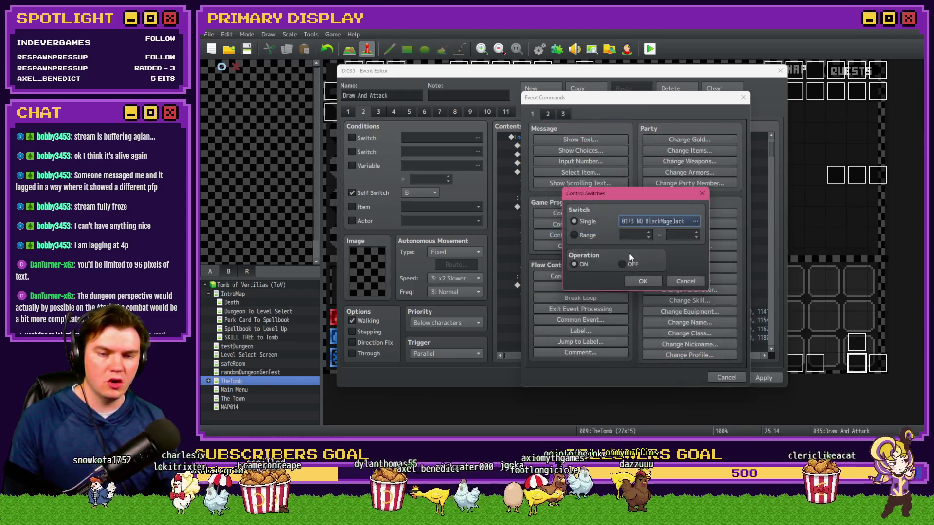
{"action": "left_click", "coordinate": [639, 283]}
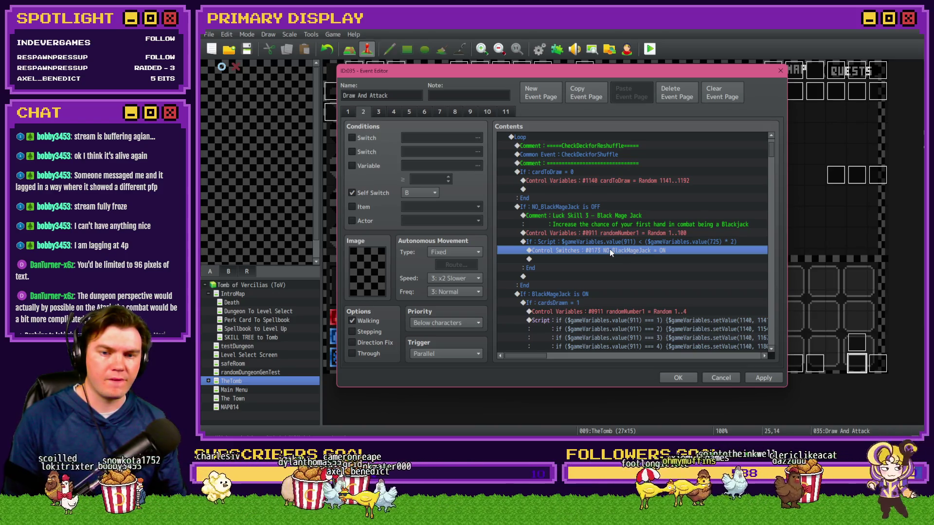
Paste a copy of that command and change it to turn 0172 BlackMageJack ON
{"action": "key", "text": "ctrl+v"}
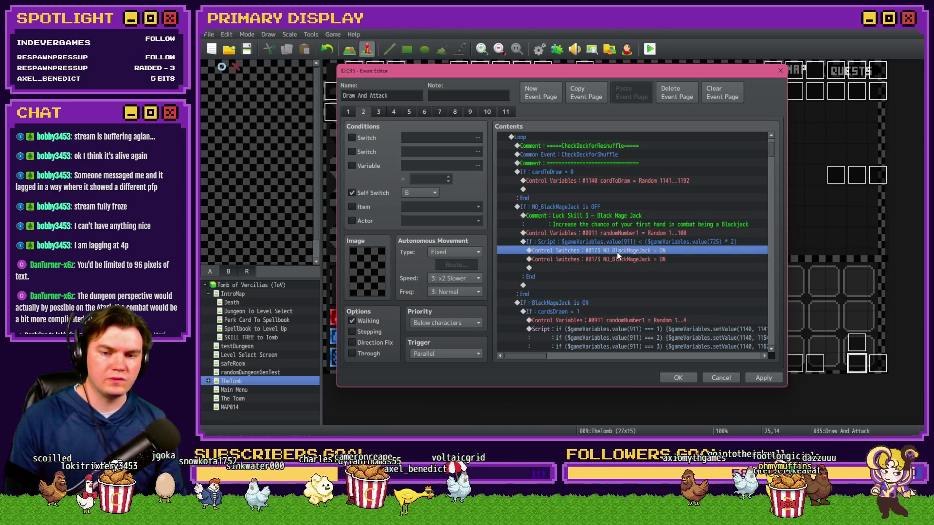
{"action": "double_click", "coordinate": [617, 254]}
{"action": "left_click", "coordinate": [654, 220]}
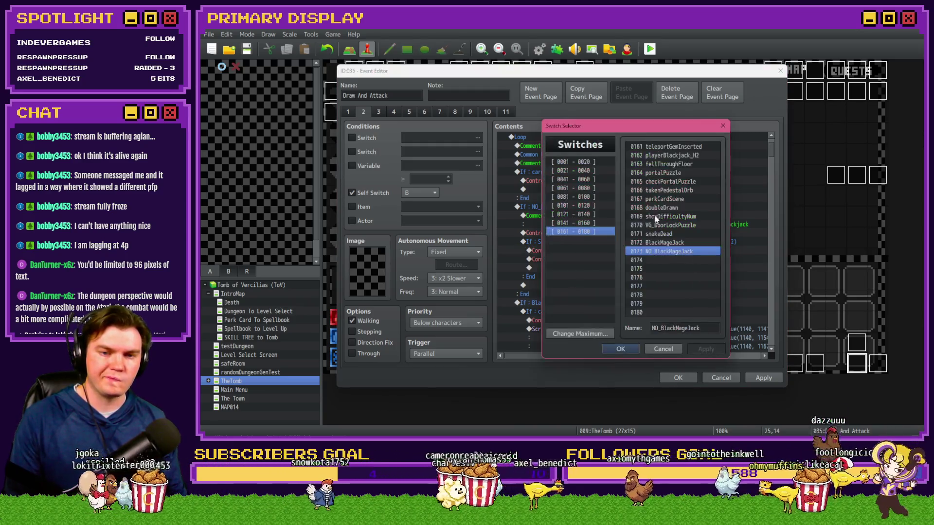
{"action": "double_click", "coordinate": [669, 244]}
{"action": "left_click", "coordinate": [650, 279]}
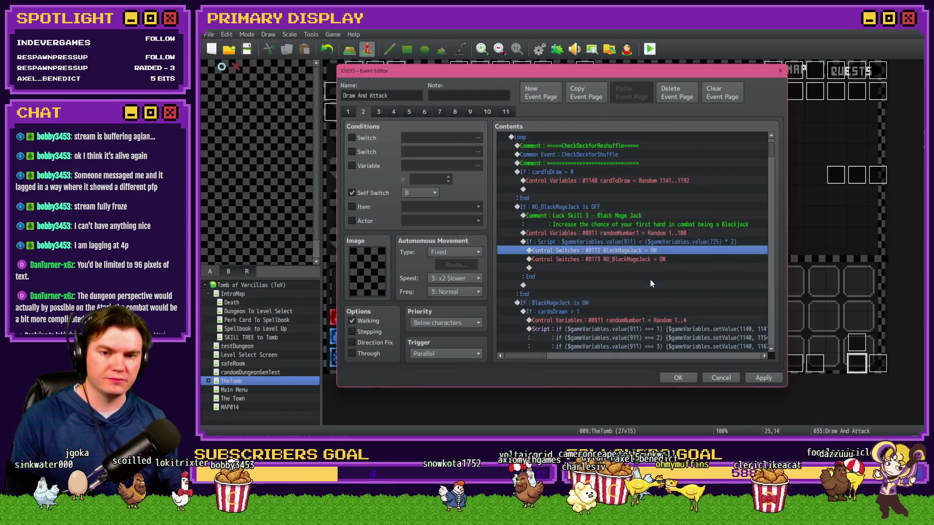
Rename switch 0173 from NO_BlackMageJack to NOMORE_BlackMageJack
{"action": "double_click", "coordinate": [598, 209]}
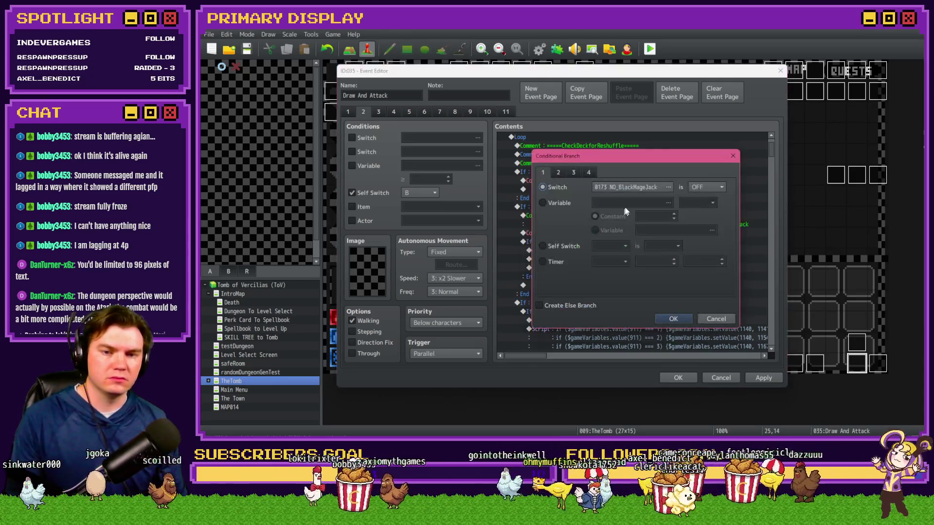
{"action": "left_click", "coordinate": [668, 187]}
{"action": "left_click", "coordinate": [660, 251]}
{"action": "double_click", "coordinate": [661, 329]}
{"action": "left_click", "coordinate": [661, 330]}
{"action": "type", "text": "MORE"}
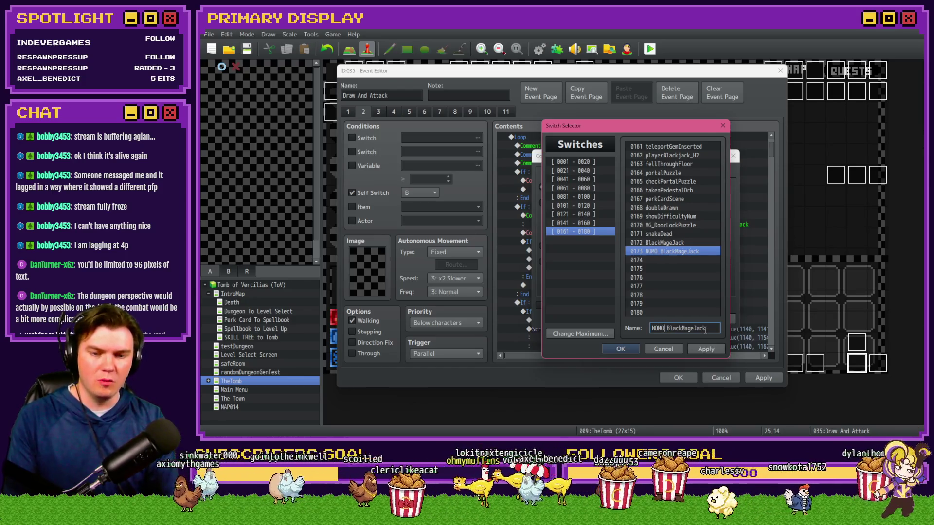
{"action": "left_click", "coordinate": [622, 349]}
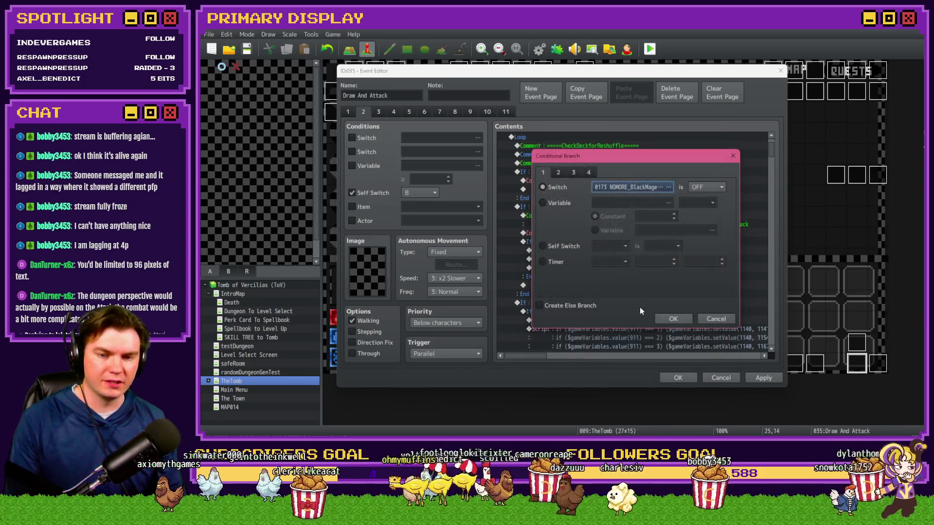
{"action": "left_click", "coordinate": [680, 319]}
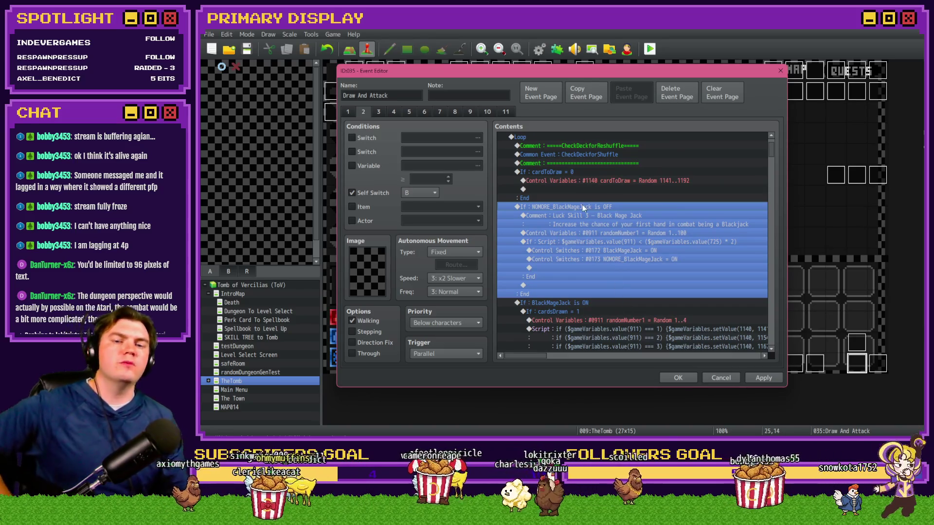
{"action": "left_click", "coordinate": [592, 224]}
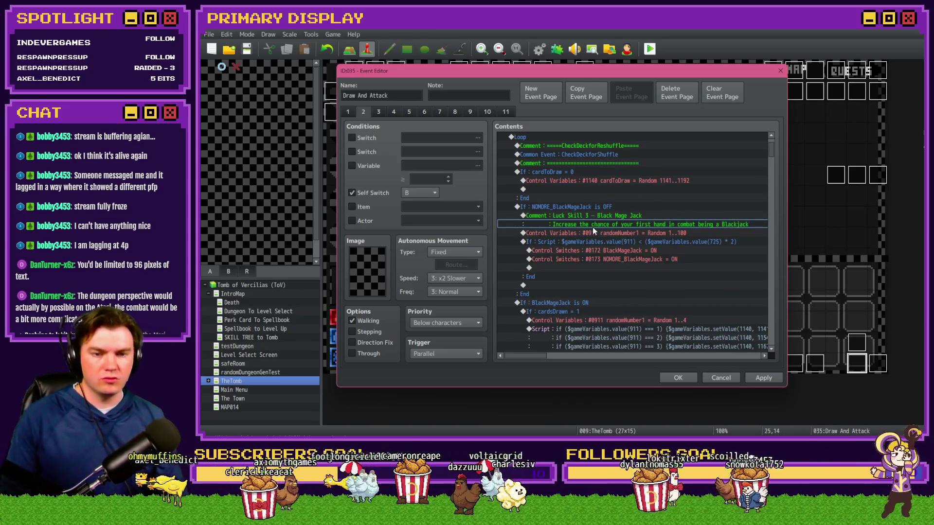
Cut the 0173 NOMORE_BlackMageJack ON line and paste it below the If: Script End
{"action": "left_click", "coordinate": [627, 233]}
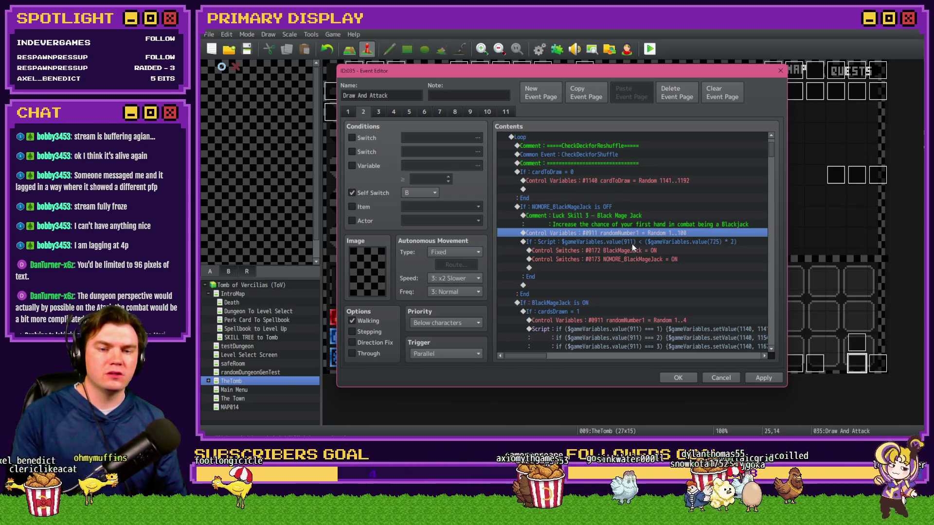
{"action": "left_click", "coordinate": [632, 243]}
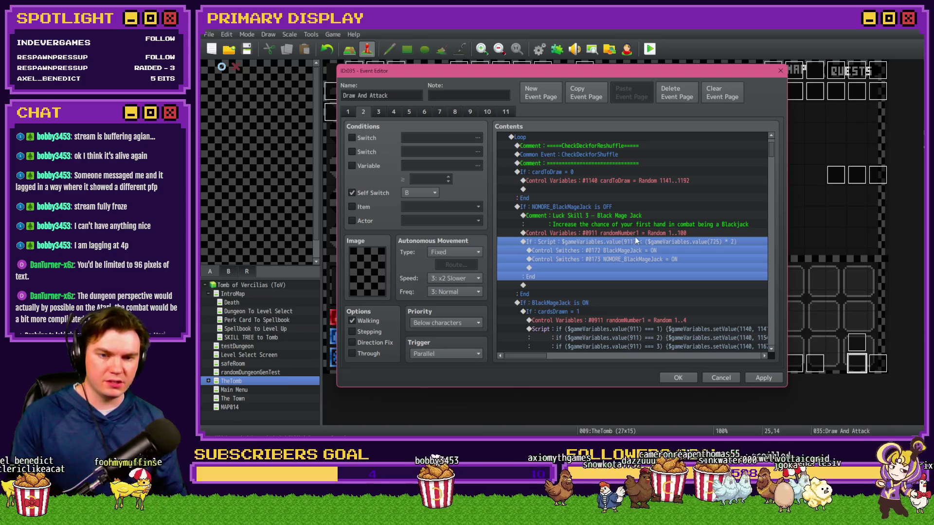
{"action": "left_click", "coordinate": [638, 237]}
{"action": "left_click", "coordinate": [637, 242]}
{"action": "left_click", "coordinate": [639, 258]}
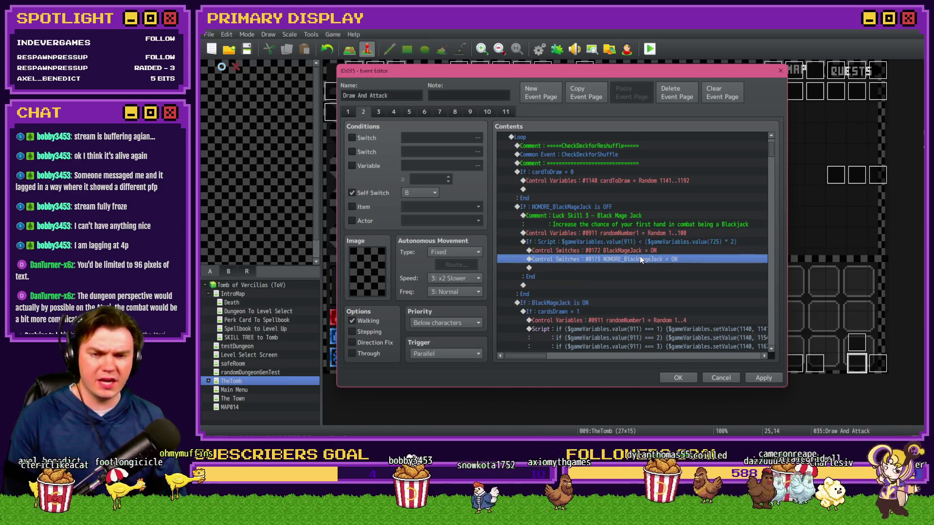
{"action": "key", "text": "Delete"}
{"action": "left_click", "coordinate": [629, 276]}
{"action": "key", "text": "ctrl+v"}
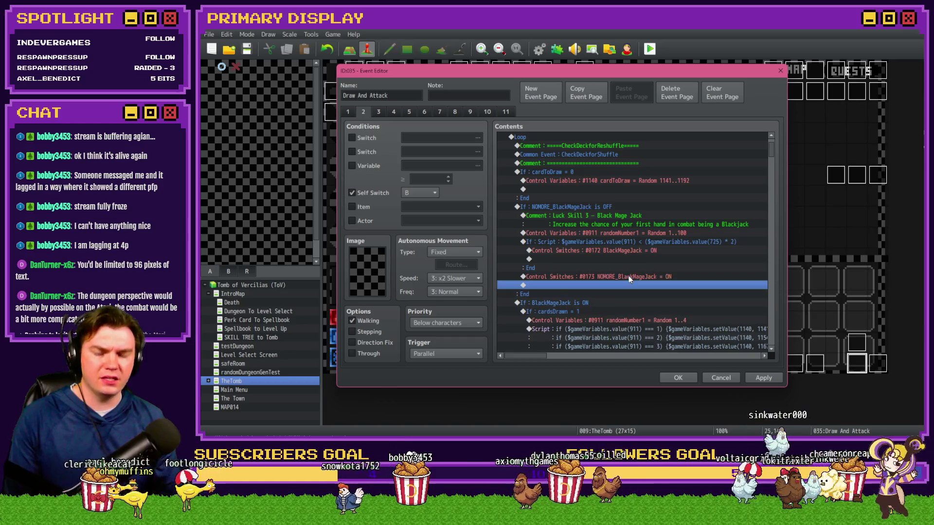
{"action": "left_click", "coordinate": [581, 206]}
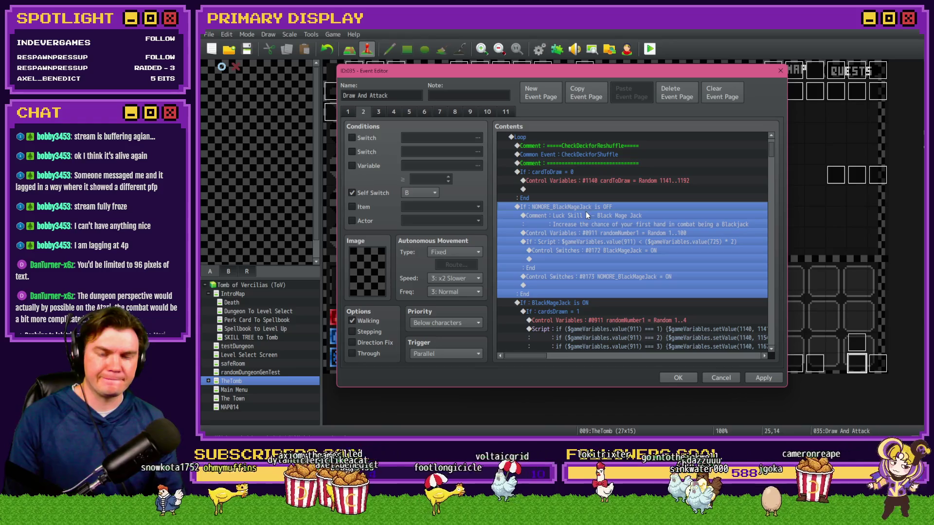
{"action": "left_click", "coordinate": [586, 214]}
{"action": "left_click", "coordinate": [606, 277]}
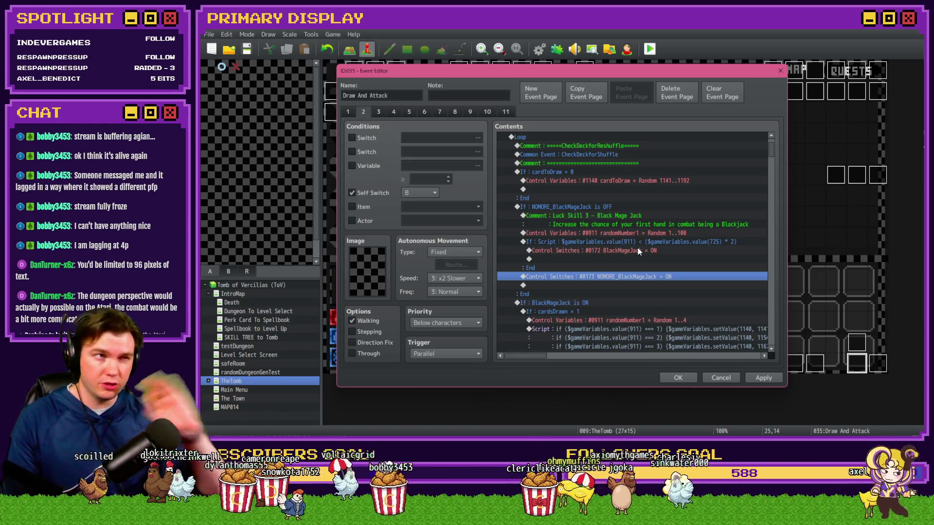
Copy the If cardsDrawn = 1 branch and paste a duplicate directly below it
{"action": "scroll", "coordinate": [628, 268], "scroll_direction": "down", "scroll_amount": 2}
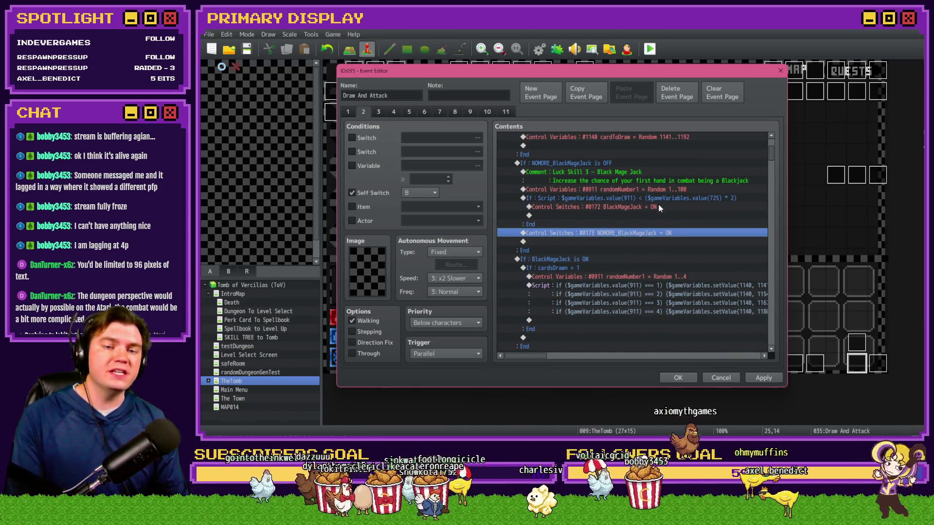
{"action": "left_click", "coordinate": [657, 206]}
{"action": "left_click", "coordinate": [601, 258]}
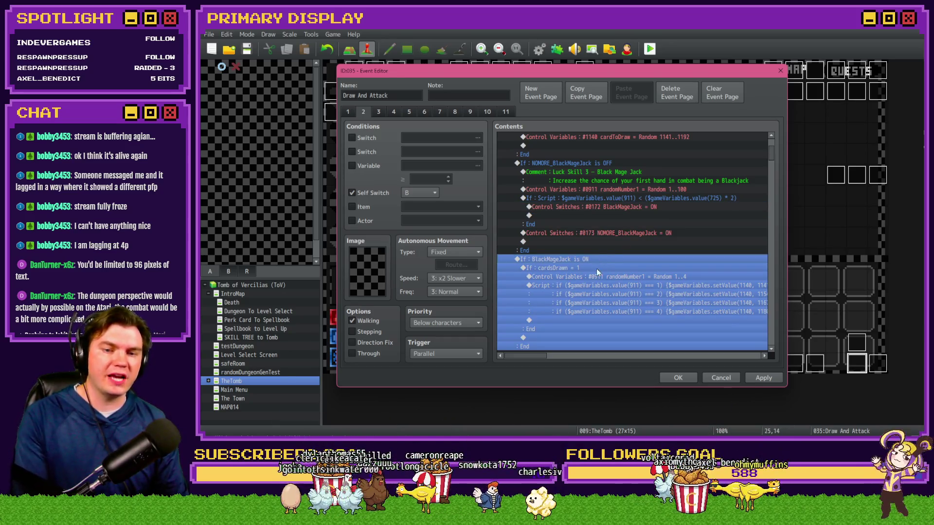
{"action": "left_click", "coordinate": [596, 268]}
{"action": "scroll", "coordinate": [596, 267], "scroll_direction": "down", "scroll_amount": 2}
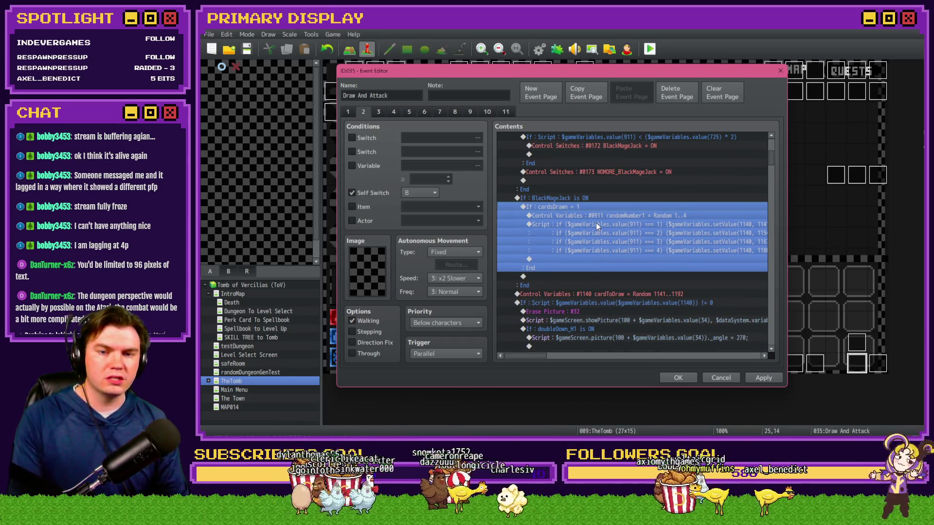
{"action": "left_click", "coordinate": [608, 193]}
{"action": "left_click", "coordinate": [609, 206]}
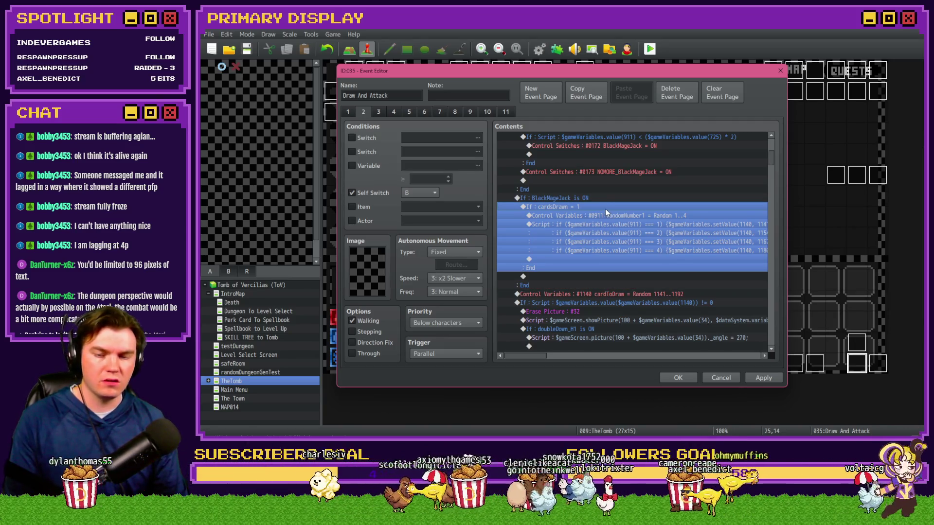
{"action": "left_click", "coordinate": [605, 277]}
{"action": "key", "text": "ctrl+v"}
Change the copied branch's condition to cardsDrawn = 2
{"action": "double_click", "coordinate": [605, 281]}
{"action": "type", "text": "2"}
{"action": "left_click", "coordinate": [681, 316]}
{"action": "left_click", "coordinate": [666, 286]}
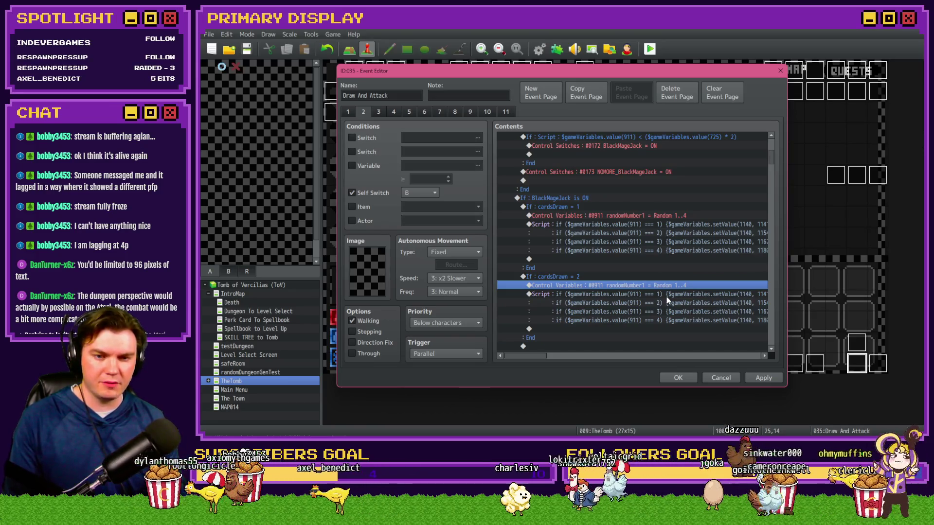
{"action": "left_click", "coordinate": [668, 296]}
Look up the card1-1 and card1-13 variable numbers in the Variable Selector without changing anything
{"action": "double_click", "coordinate": [669, 297]}
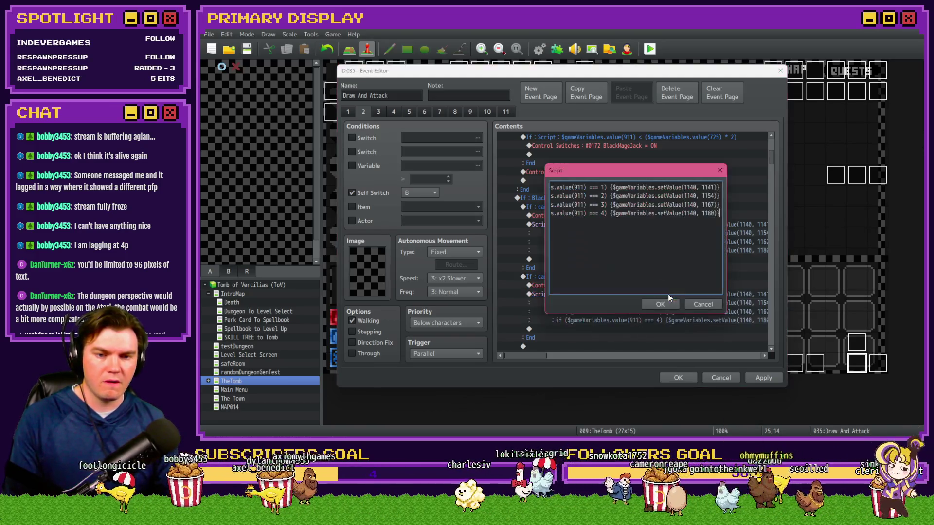
{"action": "left_click", "coordinate": [658, 305]}
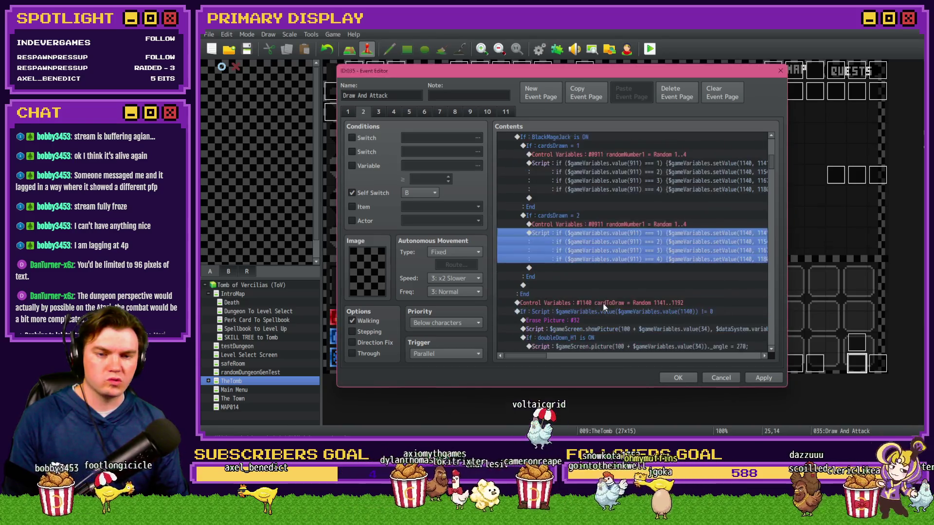
{"action": "double_click", "coordinate": [603, 303]}
{"action": "left_click", "coordinate": [622, 178]}
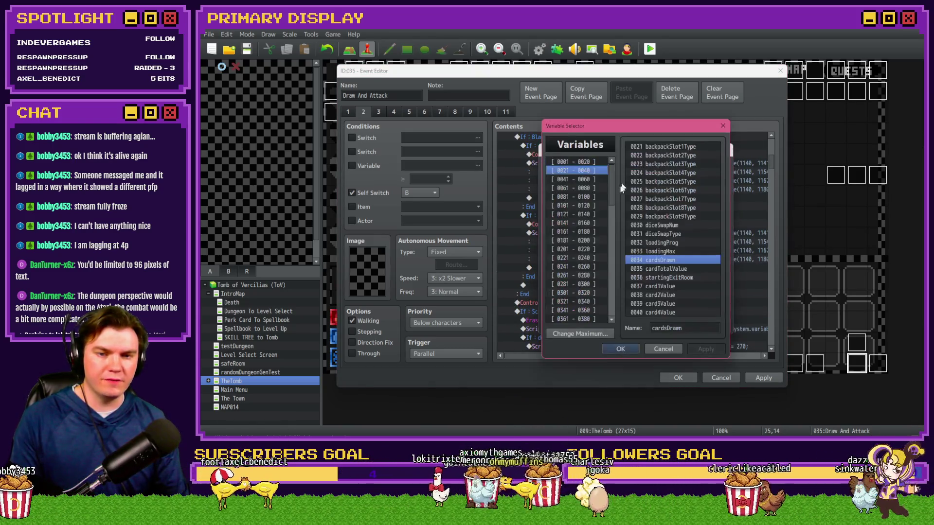
{"action": "scroll", "coordinate": [585, 246], "scroll_direction": "down", "scroll_amount": 13}
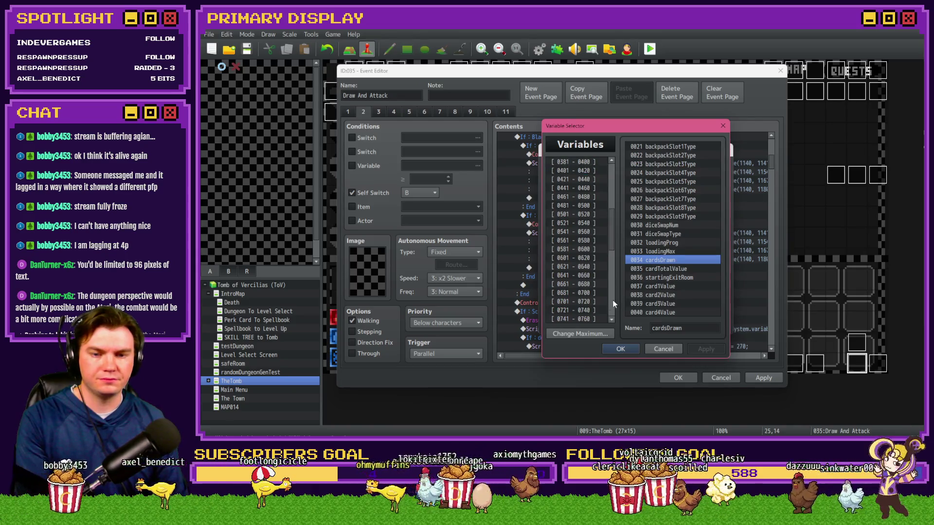
{"action": "left_click", "coordinate": [586, 248]}
{"action": "key", "text": "Down"}
{"action": "key", "text": "Down"}
{"action": "key", "text": "Down"}
{"action": "key", "text": "Down"}
{"action": "key", "text": "Down"}
{"action": "key", "text": "Down"}
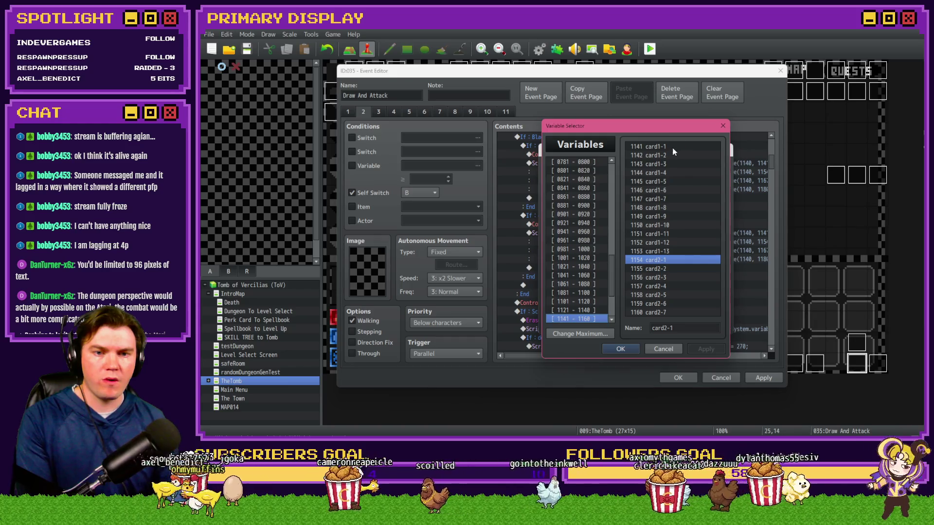
{"action": "left_click", "coordinate": [673, 147]}
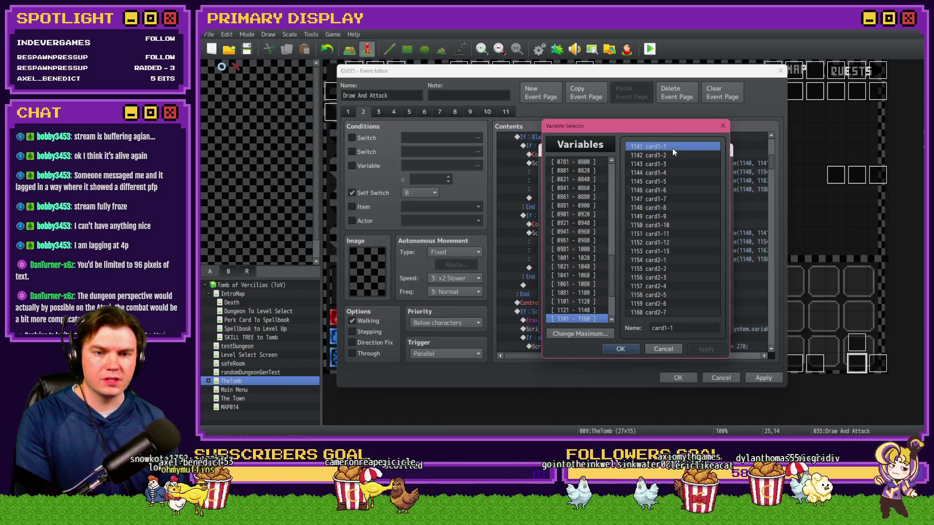
{"action": "left_click", "coordinate": [670, 252]}
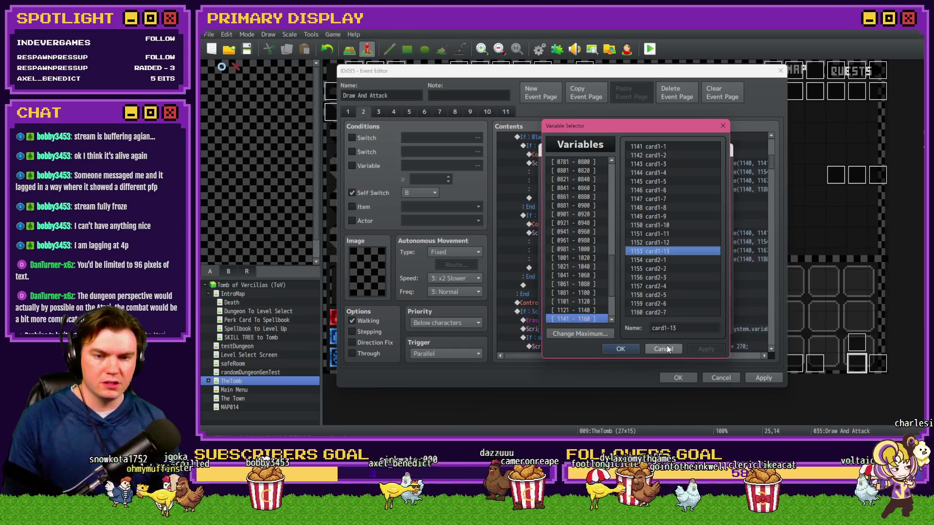
{"action": "left_click", "coordinate": [668, 349]}
{"action": "left_click", "coordinate": [696, 325]}
Change the cardsDrawn = 2 script's card values to 1153, 1166, 1179 and 1192, and save it
{"action": "double_click", "coordinate": [661, 235]}
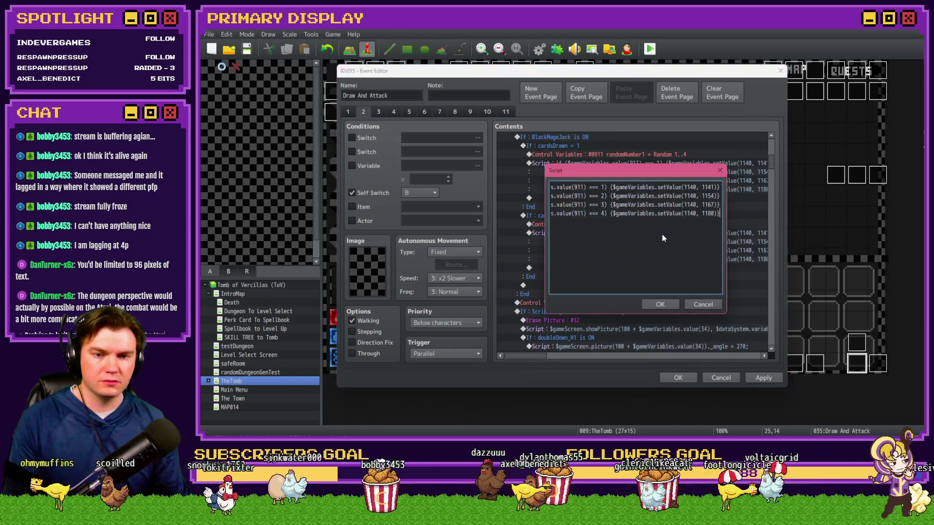
{"action": "double_click", "coordinate": [704, 186]}
{"action": "type", "text": "1153"}
{"action": "key", "text": "XF86Calculator"}
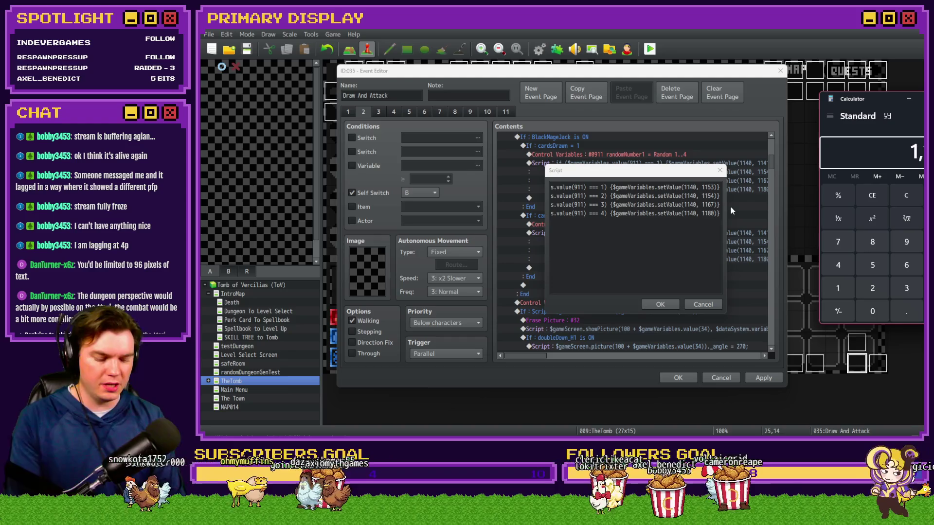
{"action": "left_click", "coordinate": [807, 141]}
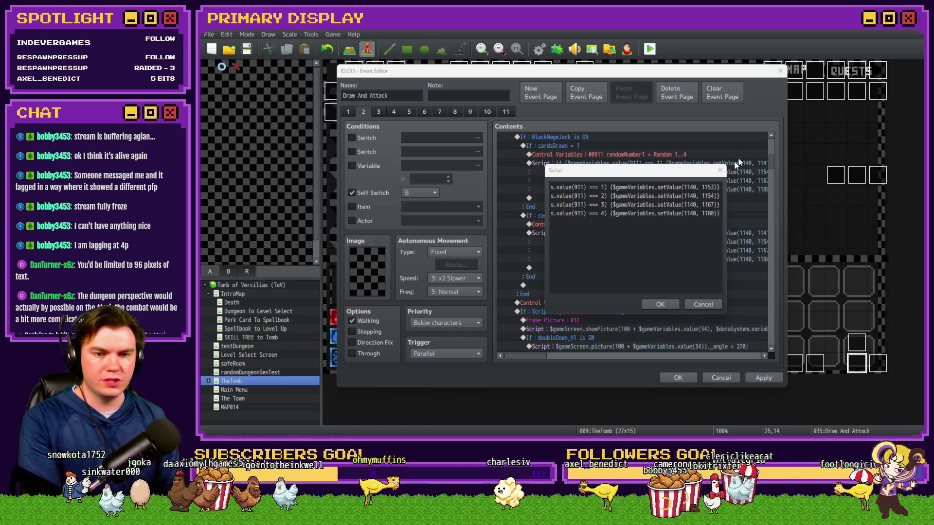
{"action": "double_click", "coordinate": [711, 196]}
{"action": "type", "text": "1166"}
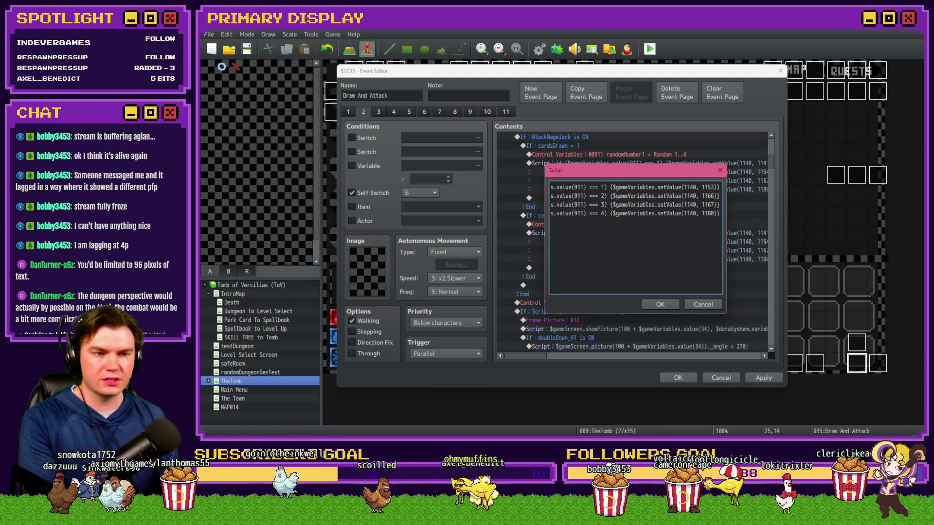
{"action": "key", "text": "XF86Calculator"}
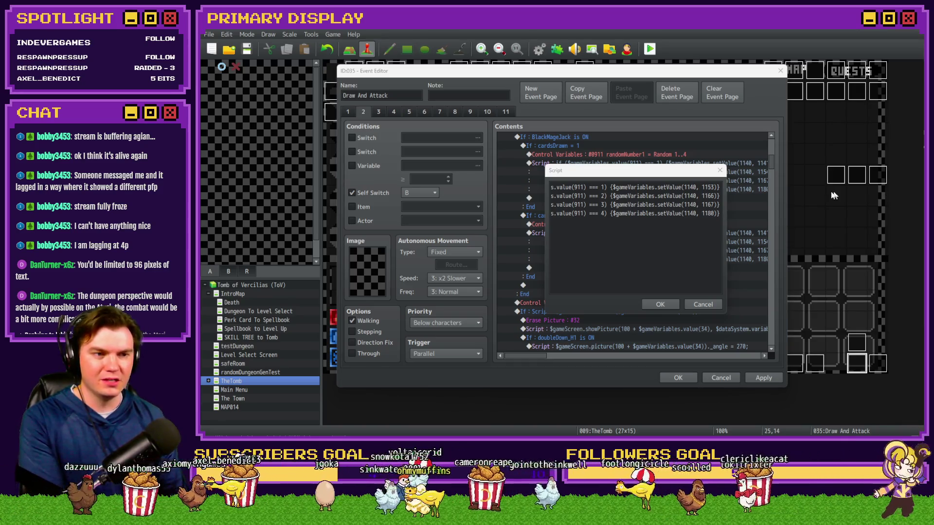
{"action": "double_click", "coordinate": [708, 204]}
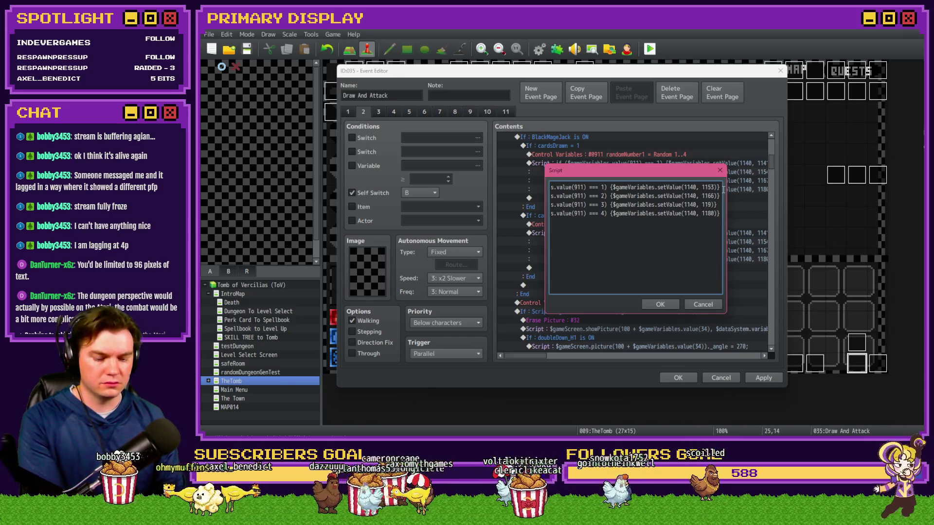
{"action": "key", "text": "BackSpace"}
{"action": "type", "text": "79"}
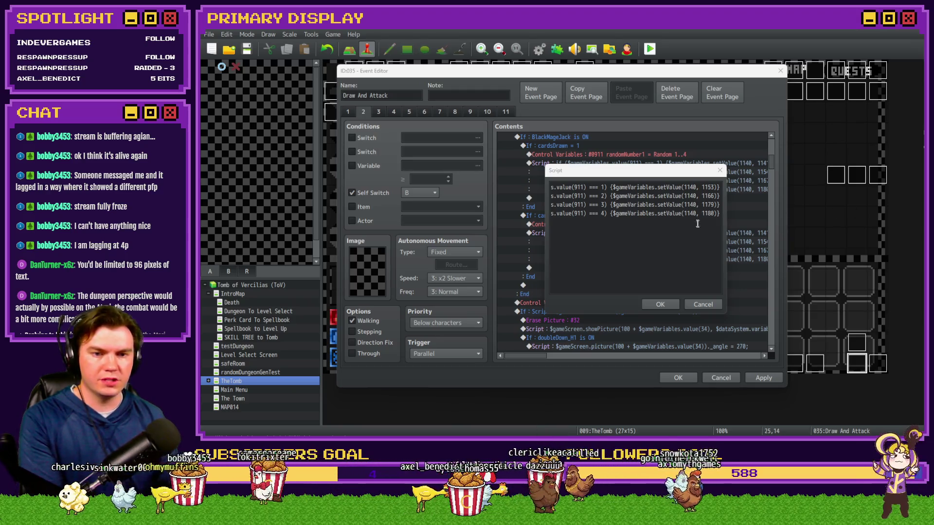
{"action": "left_click", "coordinate": [709, 215]}
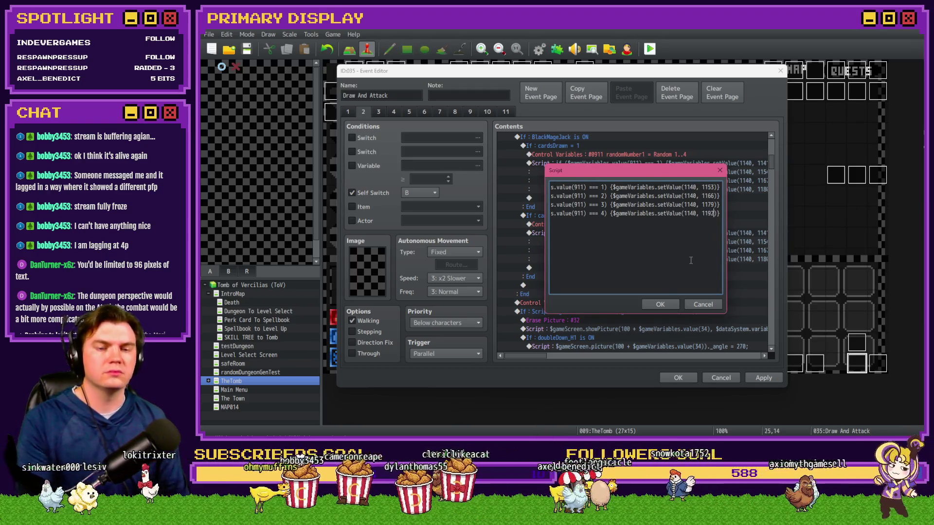
{"action": "key", "text": "ctrl+a"}
{"action": "left_click", "coordinate": [658, 302]}
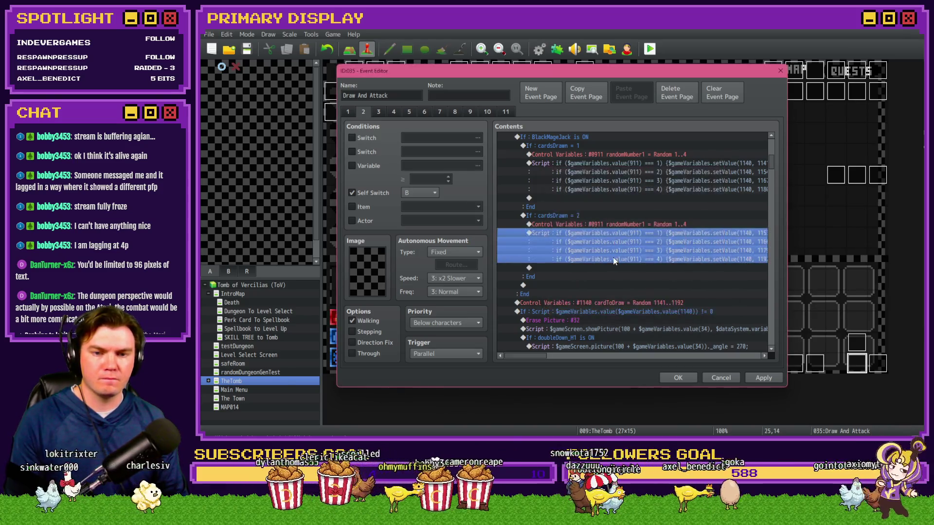
End the cardsDrawn = 2 branch with a command turning 0172 BlackMageJack OFF
{"action": "left_click", "coordinate": [614, 224]}
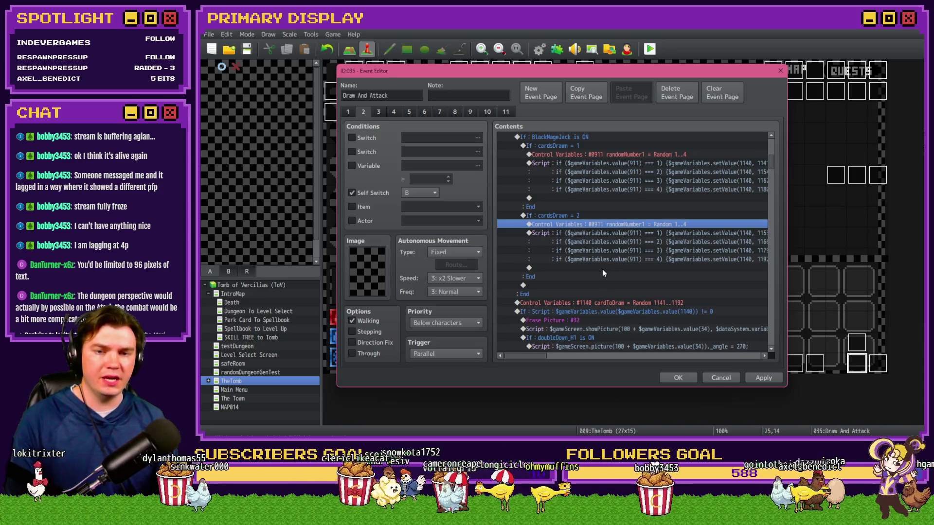
{"action": "double_click", "coordinate": [602, 269]}
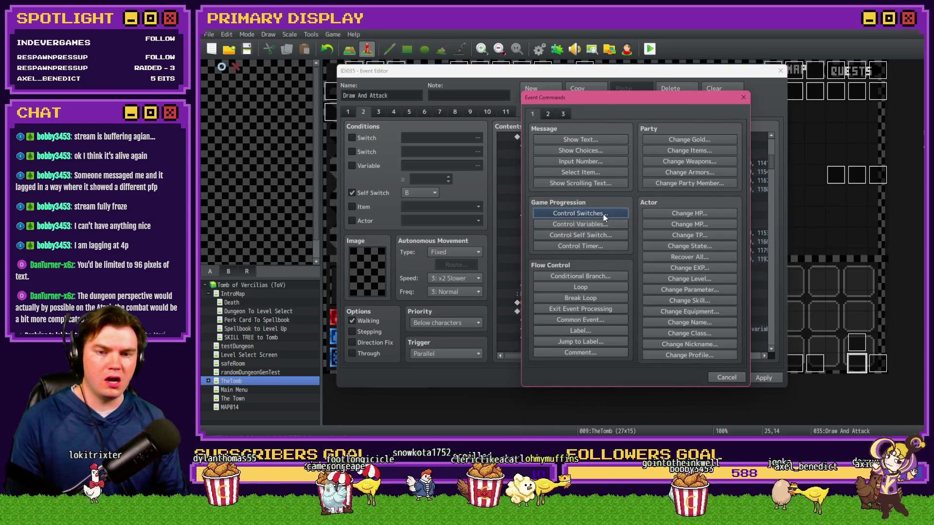
{"action": "left_click", "coordinate": [603, 214]}
{"action": "left_click", "coordinate": [662, 211]}
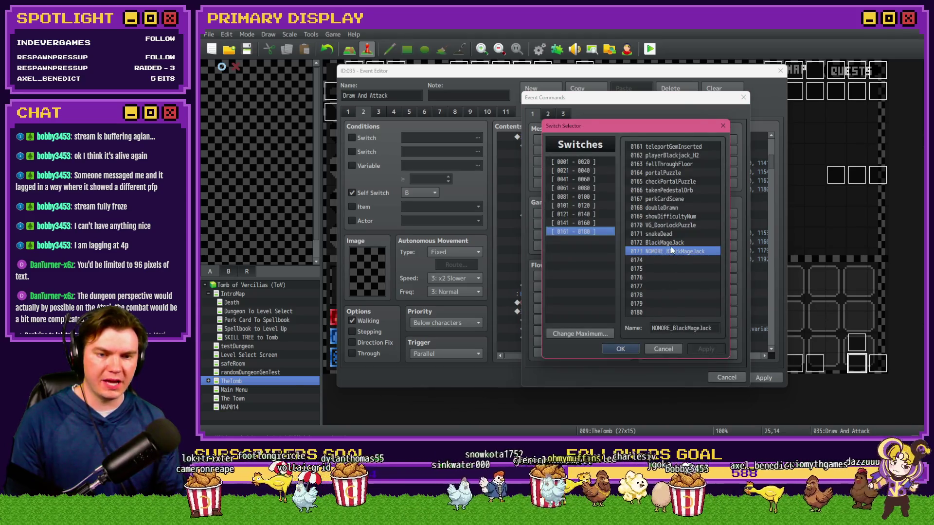
{"action": "double_click", "coordinate": [670, 247]}
{"action": "left_click", "coordinate": [667, 219]}
{"action": "double_click", "coordinate": [674, 244]}
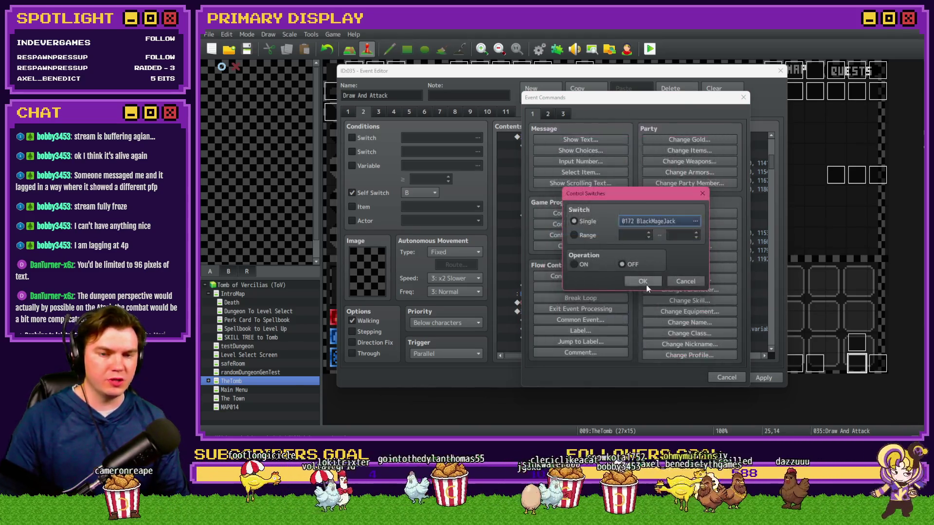
{"action": "left_click", "coordinate": [644, 282]}
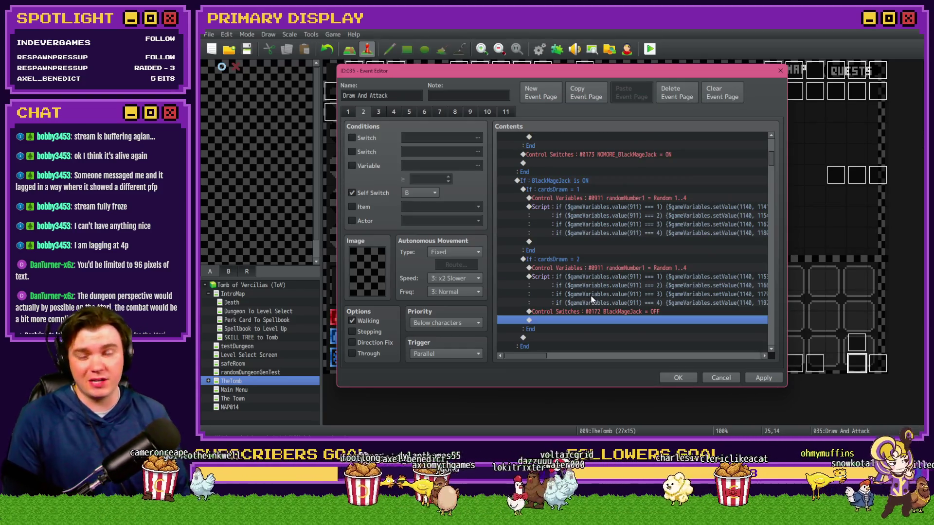
Scroll through the command list and switch to event page 10
{"action": "scroll", "coordinate": [573, 302], "scroll_direction": "up", "scroll_amount": 4}
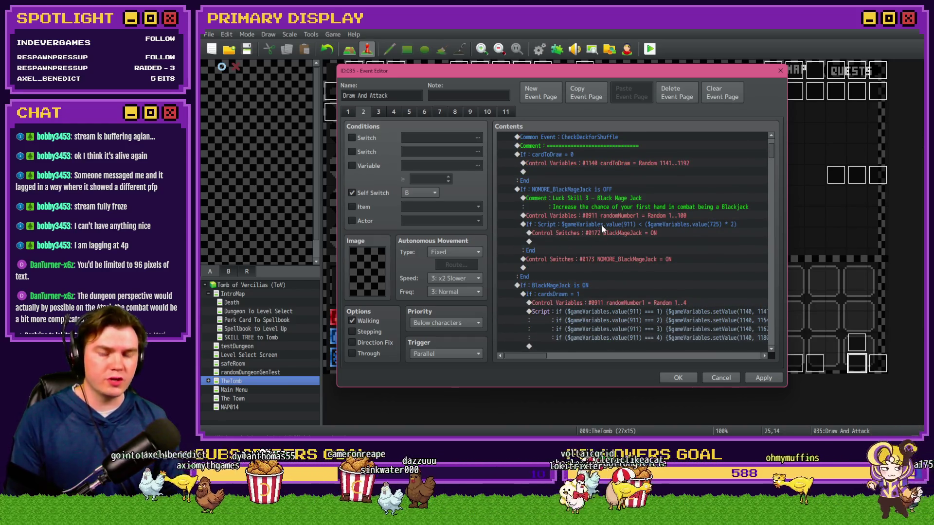
{"action": "scroll", "coordinate": [602, 221], "scroll_direction": "down", "scroll_amount": 3}
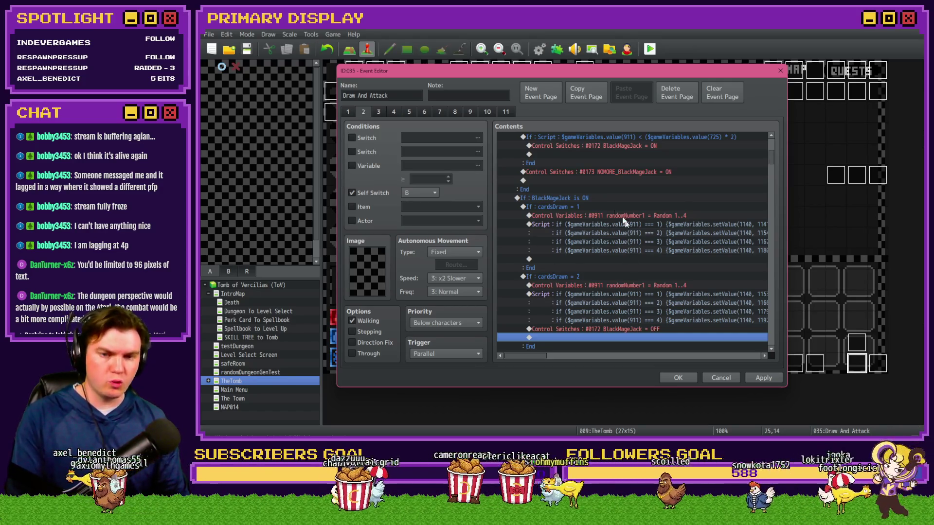
{"action": "scroll", "coordinate": [565, 236], "scroll_direction": "down", "scroll_amount": 2}
{"action": "scroll", "coordinate": [572, 222], "scroll_direction": "down", "scroll_amount": 2}
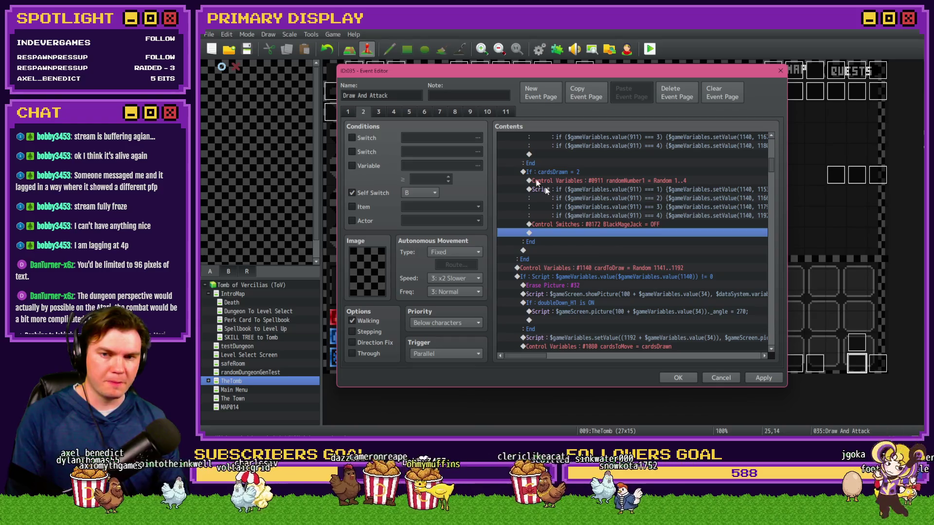
{"action": "left_click", "coordinate": [486, 111]}
{"action": "left_click_drag", "start_coordinate": [772, 146], "coordinate": [793, 335]}
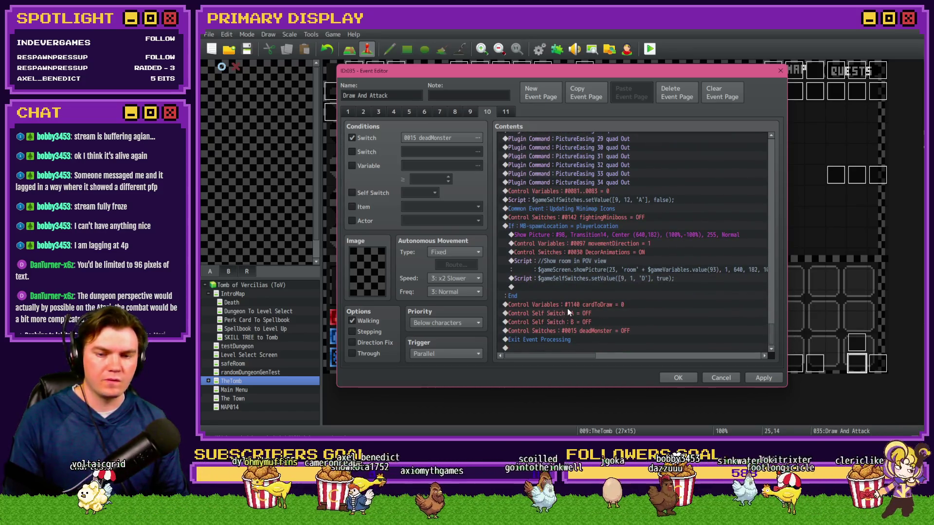
After the deadMonster = OFF row, add a command turning 0173 NOMORE_BlackMageJack OFF
{"action": "left_click", "coordinate": [583, 331]}
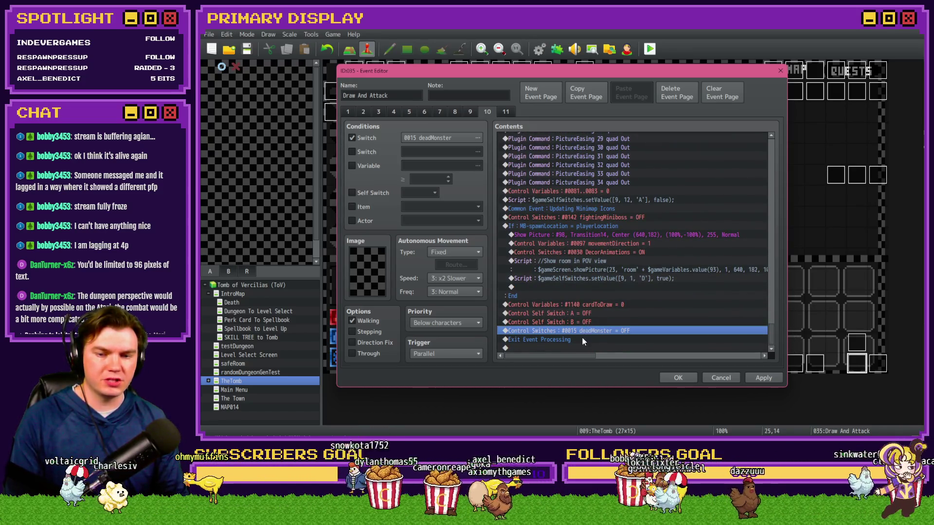
{"action": "left_click", "coordinate": [588, 323]}
{"action": "key", "text": "Insert"}
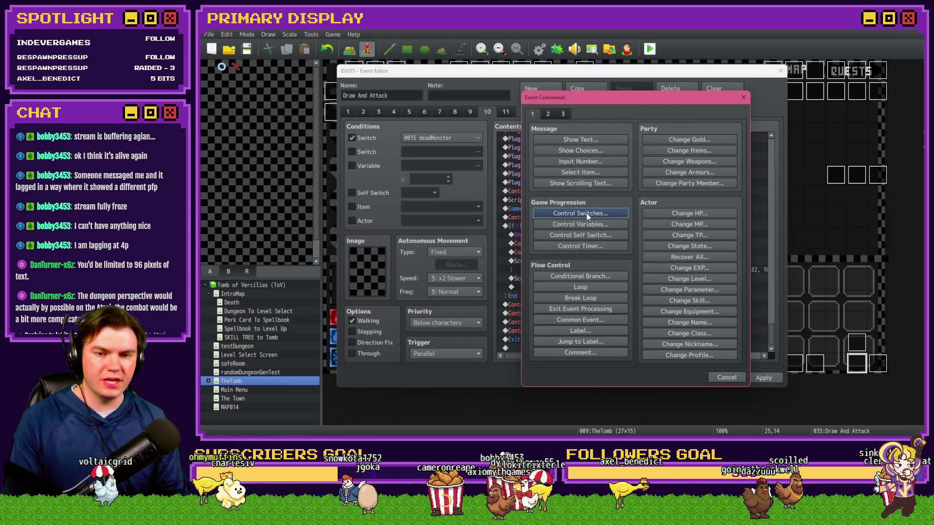
{"action": "left_click", "coordinate": [586, 213]}
{"action": "left_click", "coordinate": [660, 221]}
{"action": "double_click", "coordinate": [673, 252]}
{"action": "left_click", "coordinate": [643, 282]}
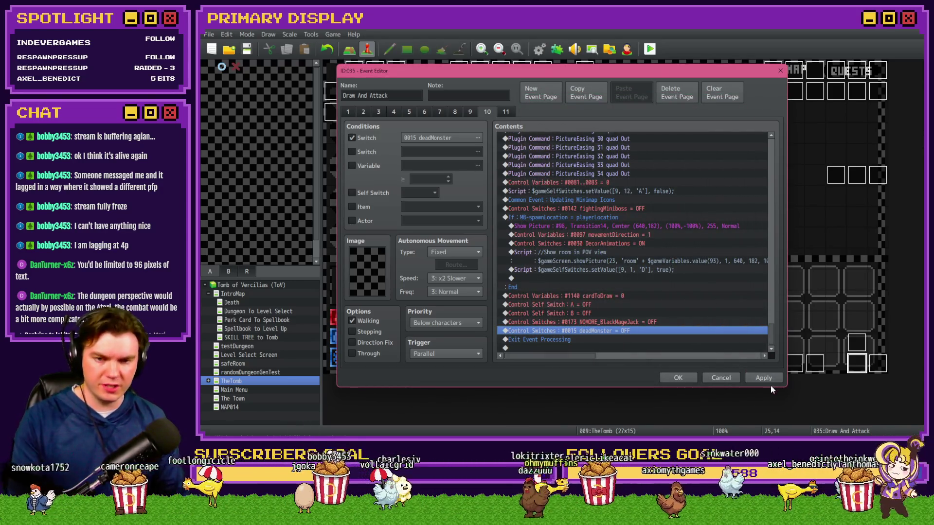
Apply the changes and close the Draw And Attack Event Editor
{"action": "left_click", "coordinate": [638, 322]}
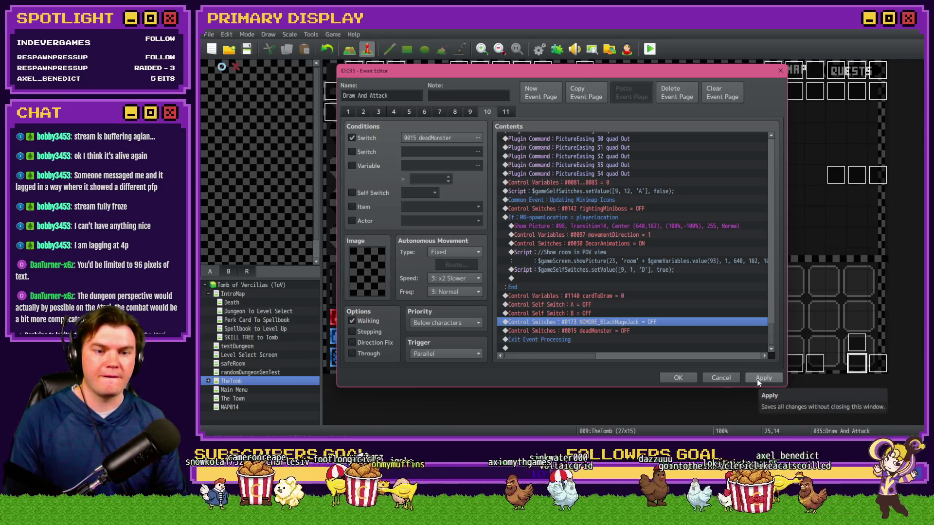
{"action": "left_click", "coordinate": [757, 379]}
{"action": "left_click", "coordinate": [690, 378]}
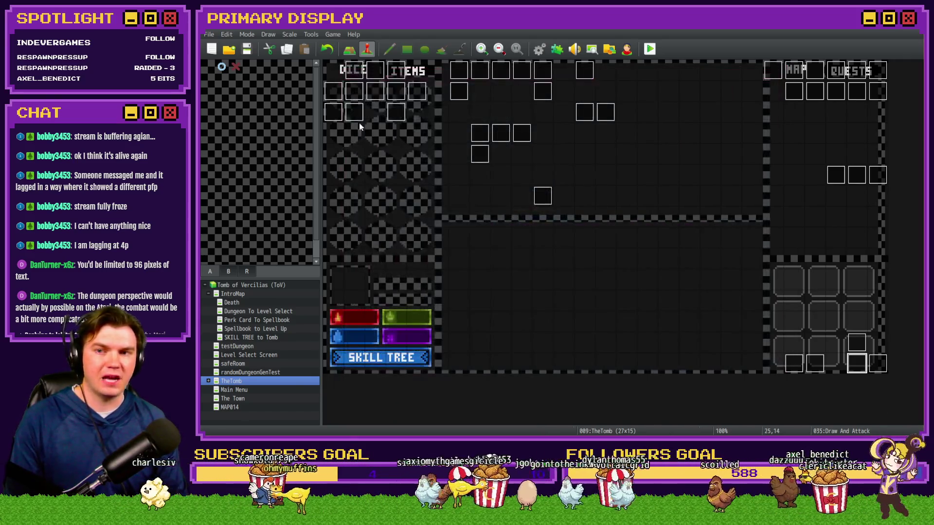
Start a playtest, take the hat perk card, and step into a Rubble Golem fight
{"action": "left_click", "coordinate": [651, 50]}
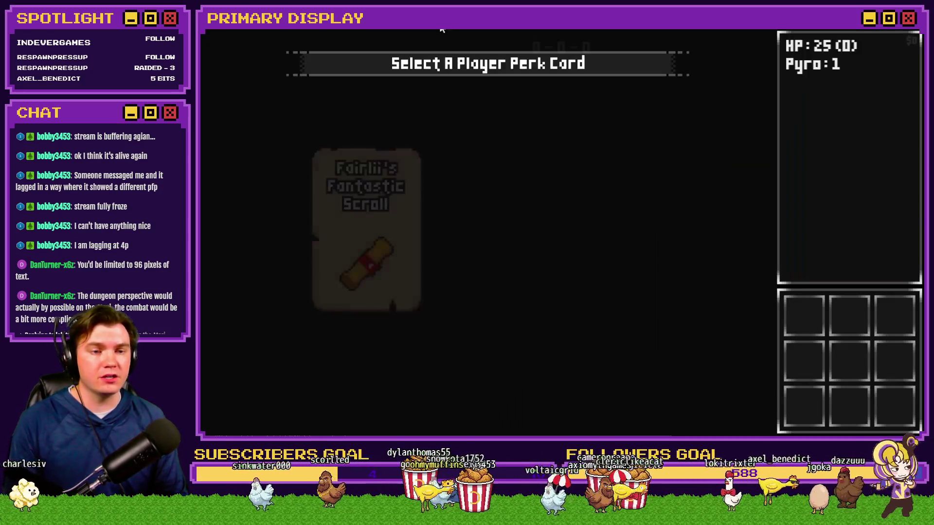
{"action": "left_click", "coordinate": [626, 193]}
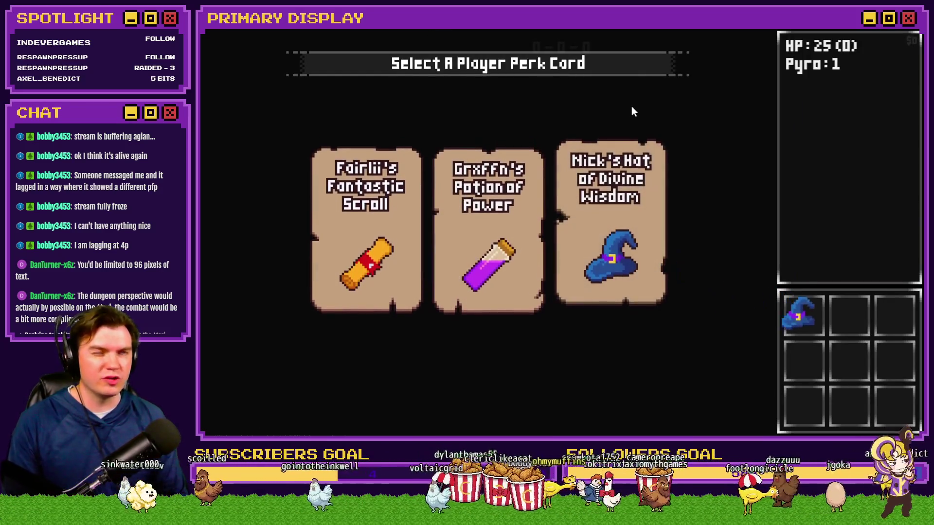
{"action": "key", "text": "Up"}
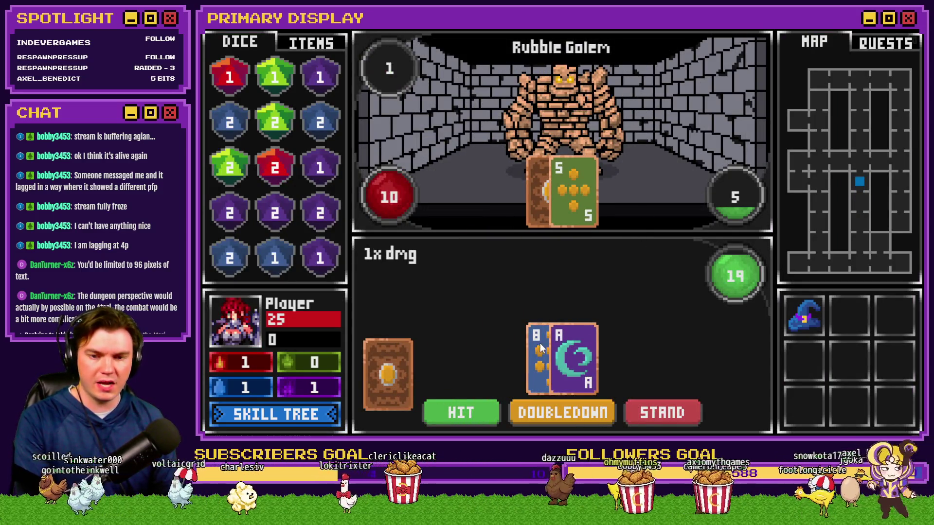
Stand, split the pair of 4s, hit on both hands, then bring up the skill tree
{"action": "left_click", "coordinate": [643, 403]}
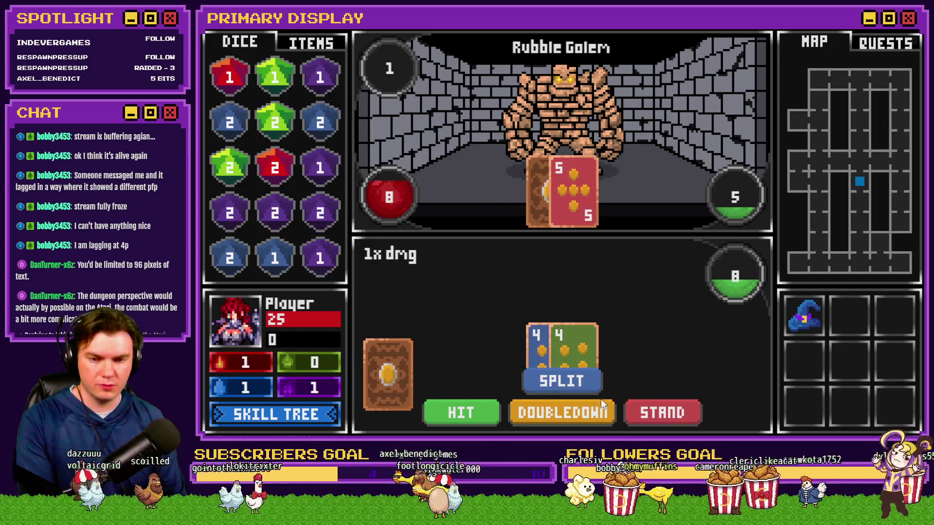
{"action": "left_click", "coordinate": [563, 381]}
{"action": "left_click", "coordinate": [450, 413]}
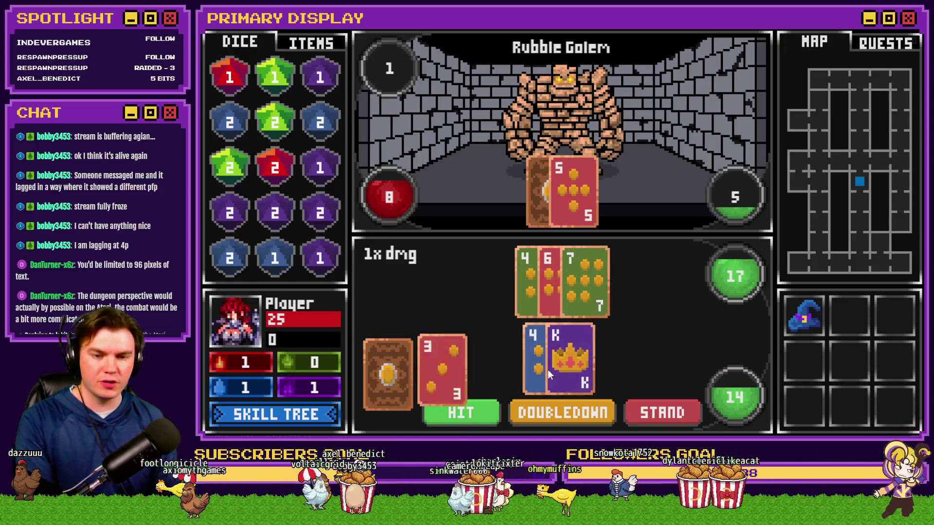
{"action": "left_click", "coordinate": [461, 412]}
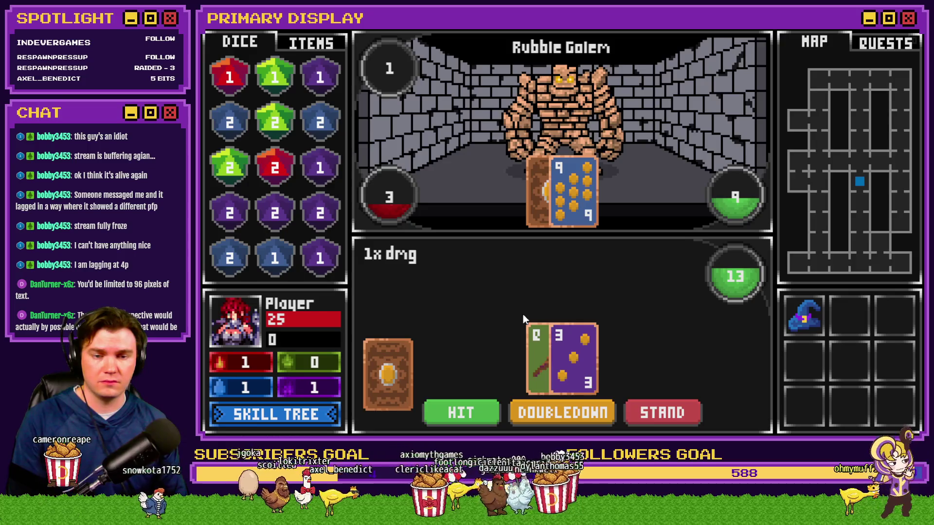
{"action": "left_click", "coordinate": [303, 417]}
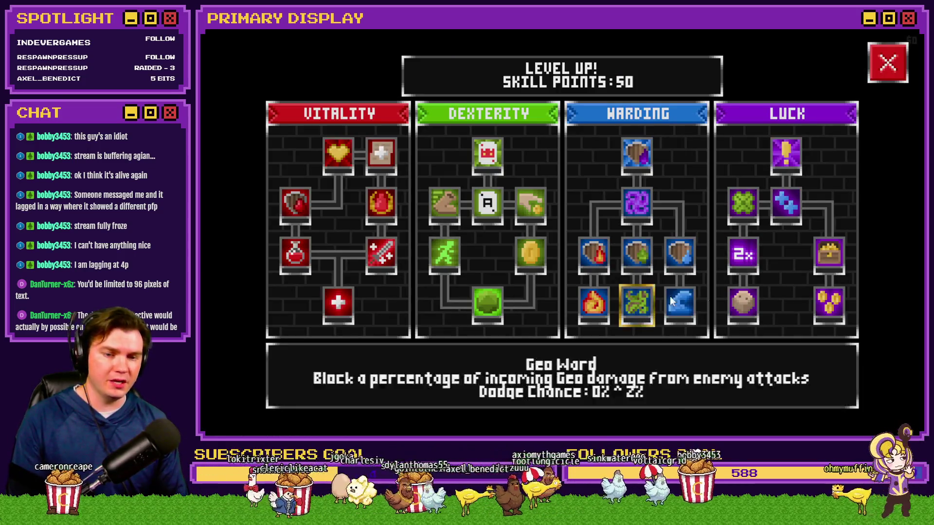
Invest points in Black Mage Jack, then find variables 0721-0730 in the F9 debug view
{"action": "left_click", "coordinate": [742, 256]}
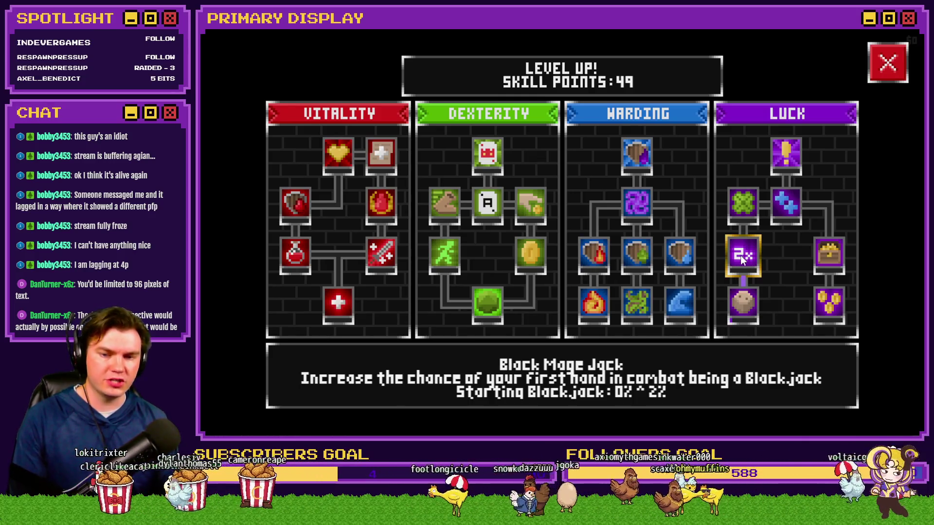
{"action": "left_click_drag", "start_coordinate": [740, 255], "coordinate": [740, 255]}
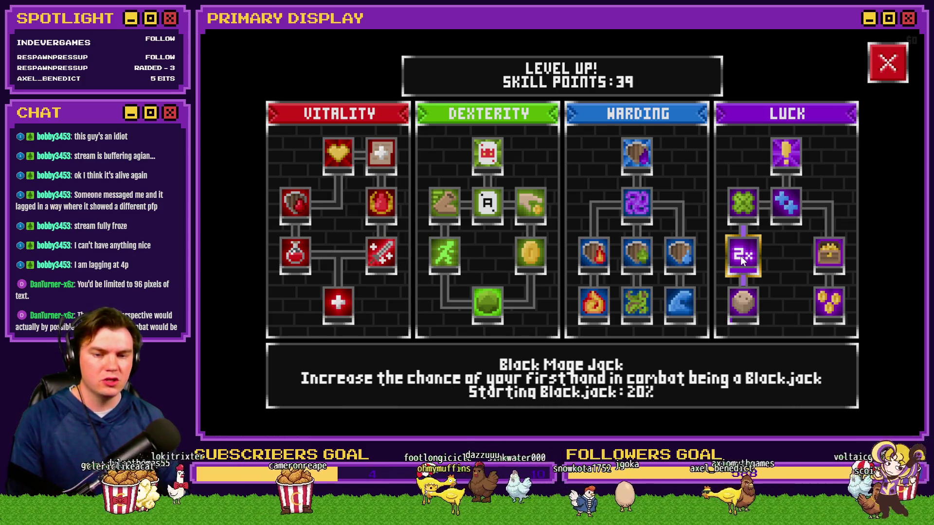
{"action": "key", "text": "F9"}
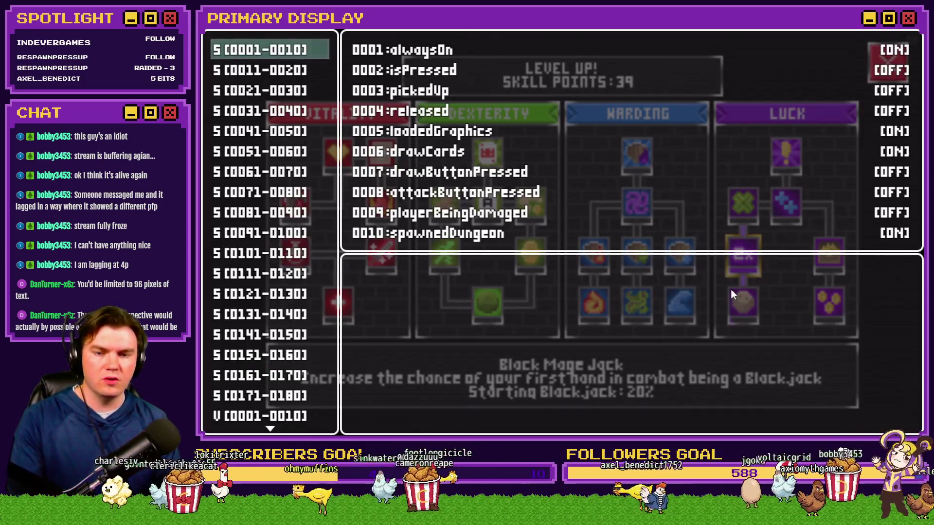
{"action": "key", "text": "Up"}
{"action": "key", "text": "Up"}
{"action": "key", "text": "Up"}
{"action": "key", "text": "Up"}
{"action": "key", "text": "Up"}
{"action": "scroll", "coordinate": [260, 314], "scroll_direction": "up", "scroll_amount": 5}
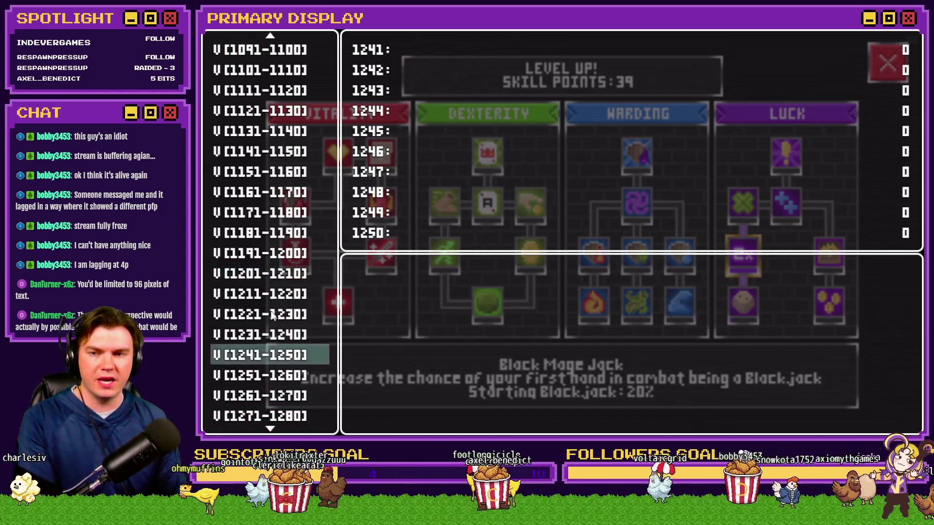
{"action": "scroll", "coordinate": [259, 313], "scroll_direction": "up", "scroll_amount": 6}
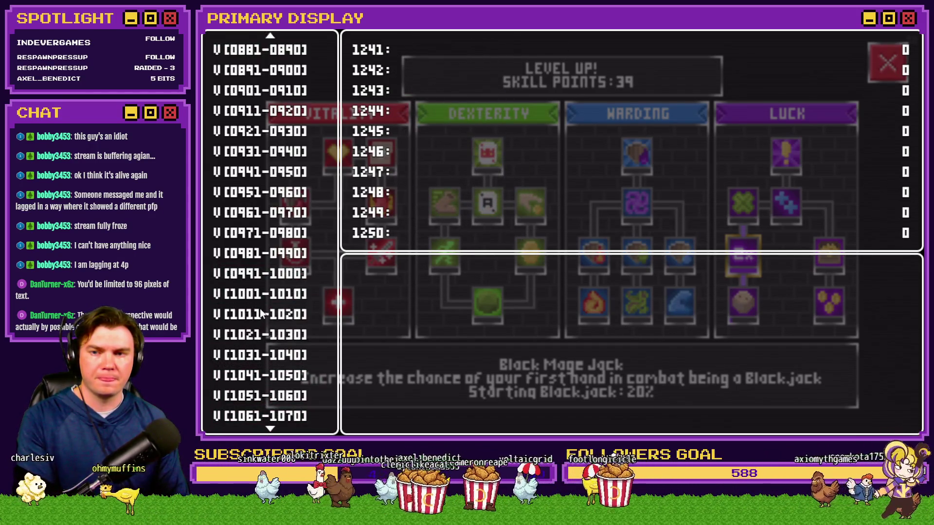
{"action": "scroll", "coordinate": [276, 326], "scroll_direction": "down", "scroll_amount": 3}
{"action": "scroll", "coordinate": [274, 319], "scroll_direction": "up", "scroll_amount": 7}
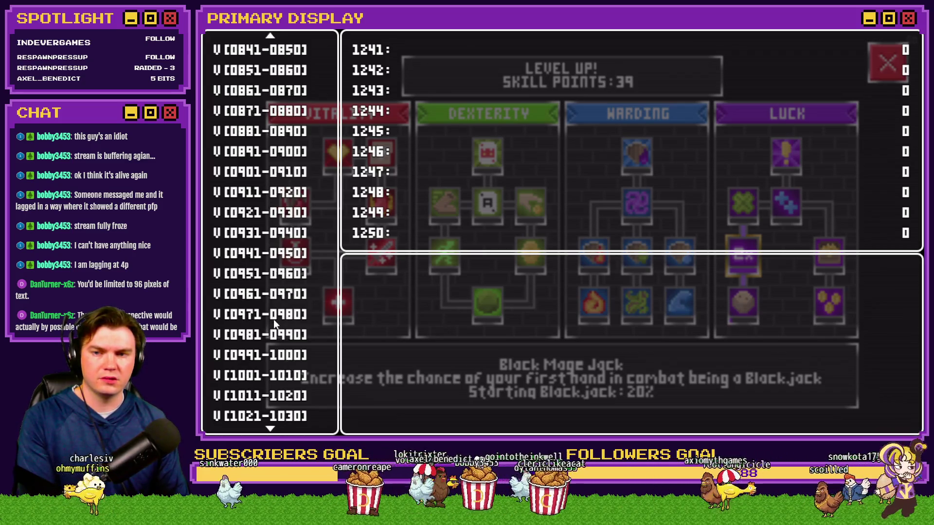
{"action": "left_click", "coordinate": [267, 113]}
{"action": "key", "text": "Up"}
{"action": "key", "text": "Up"}
{"action": "key", "text": "Up"}
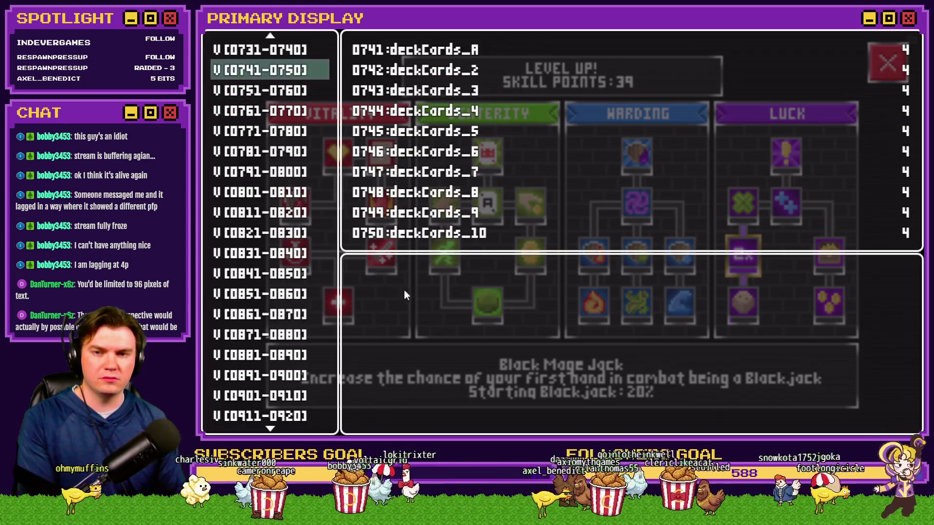
Raise variable 0725 PlayerSkill-LCK 3 to 40 and close the debug view
{"action": "key", "text": "Return"}
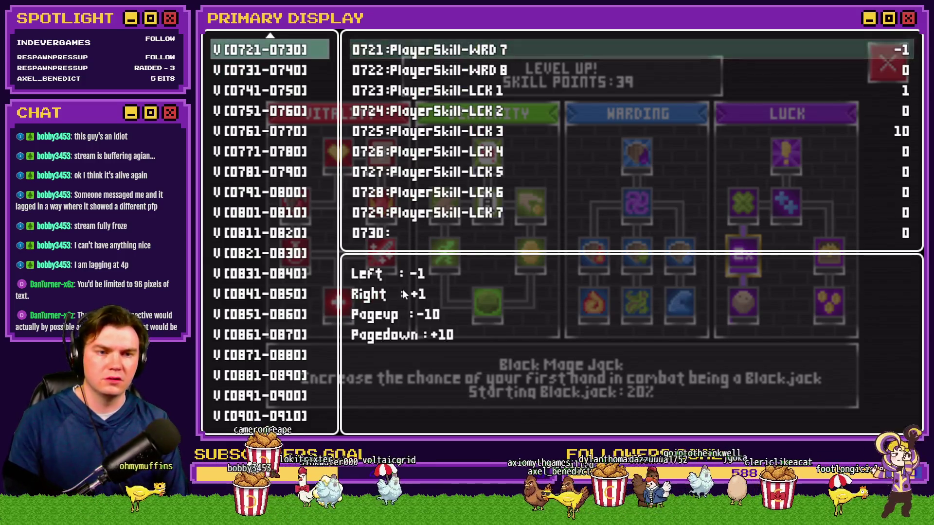
{"action": "key", "text": "Down"}
{"action": "key", "text": "Down"}
{"action": "key", "text": "Down"}
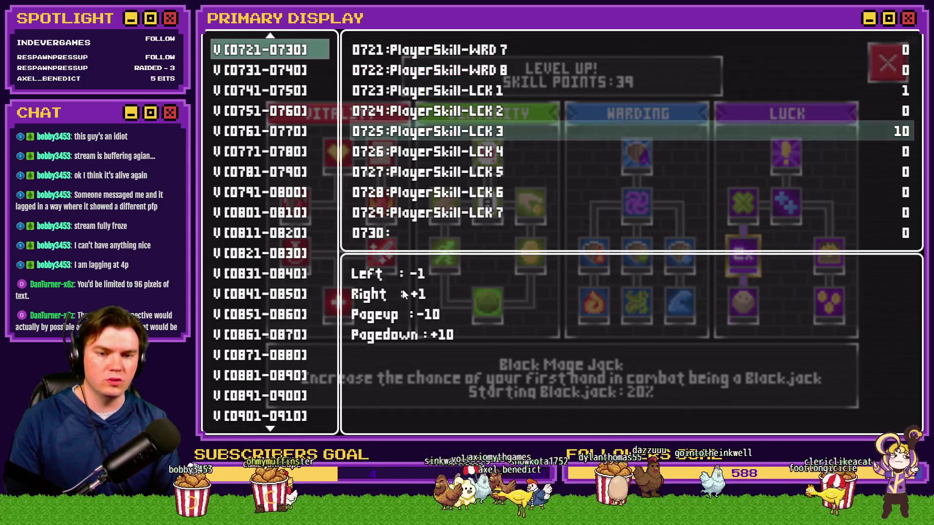
{"action": "key", "text": "Right"}
{"action": "key", "text": "Right"}
{"action": "key", "text": "Right"}
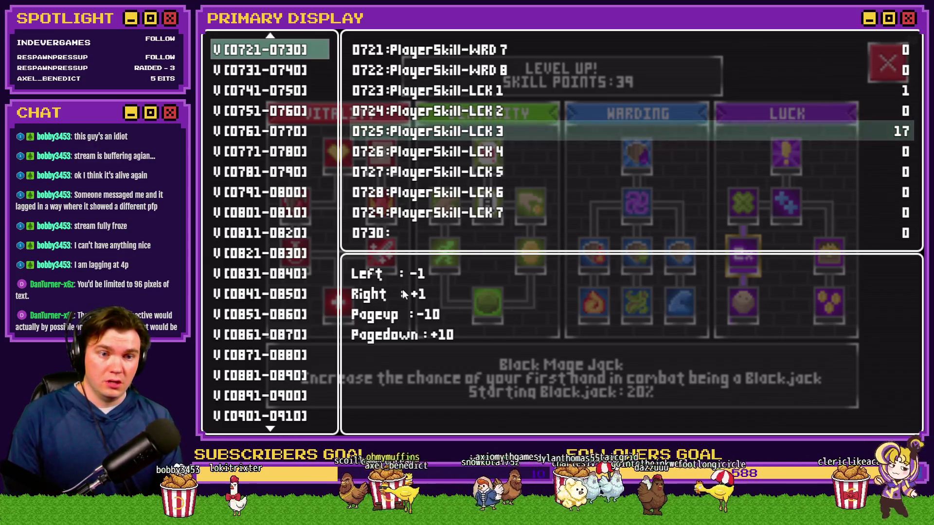
{"action": "key", "text": "Right"}
{"action": "key", "text": "Right"}
{"action": "key", "text": "Right"}
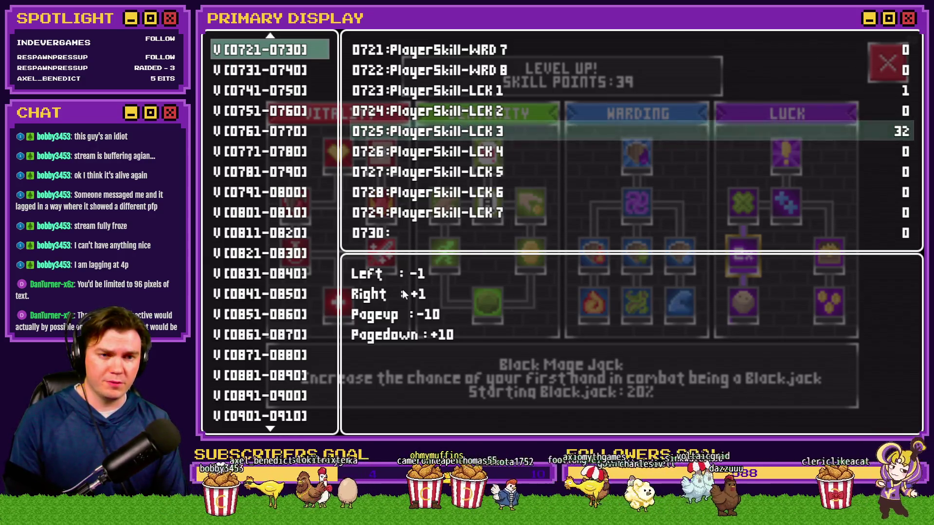
{"action": "key", "text": "Right"}
{"action": "key", "text": "Escape"}
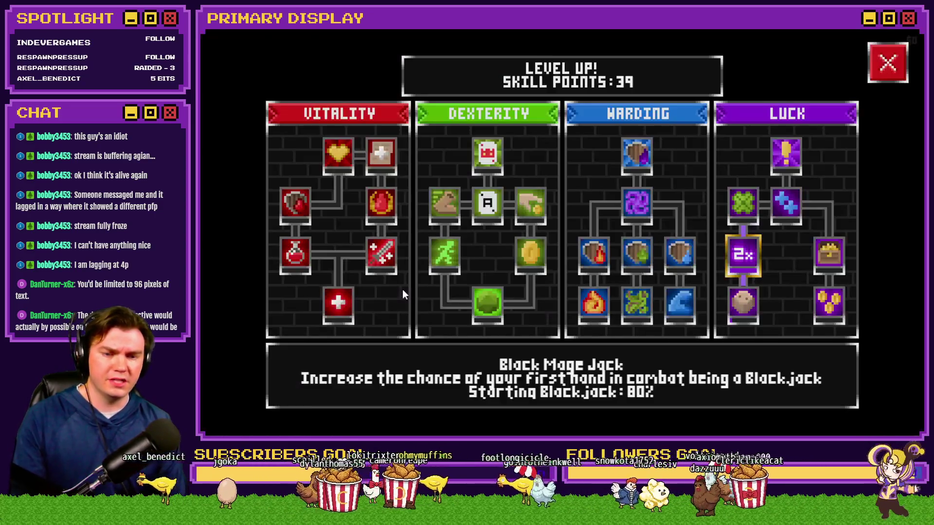
Raise PlayerSkill-LCK 3 from 40 to 50 in debug, close the skill tree, and stand
{"action": "key", "text": "F9"}
{"action": "key", "text": "Return"}
{"action": "key", "text": "Down"}
{"action": "key", "text": "Down"}
{"action": "key", "text": "Down"}
{"action": "key", "text": "Next"}
{"action": "key", "text": "Escape"}
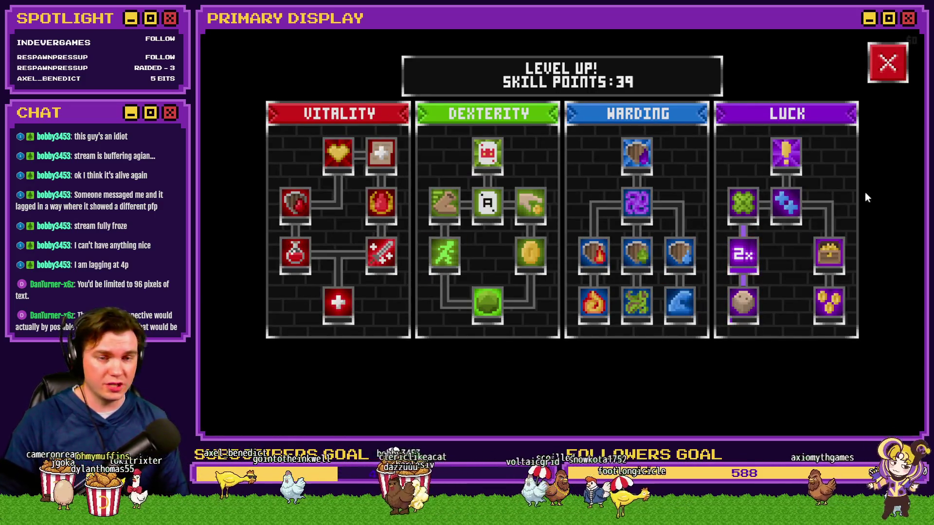
{"action": "left_click", "coordinate": [888, 62]}
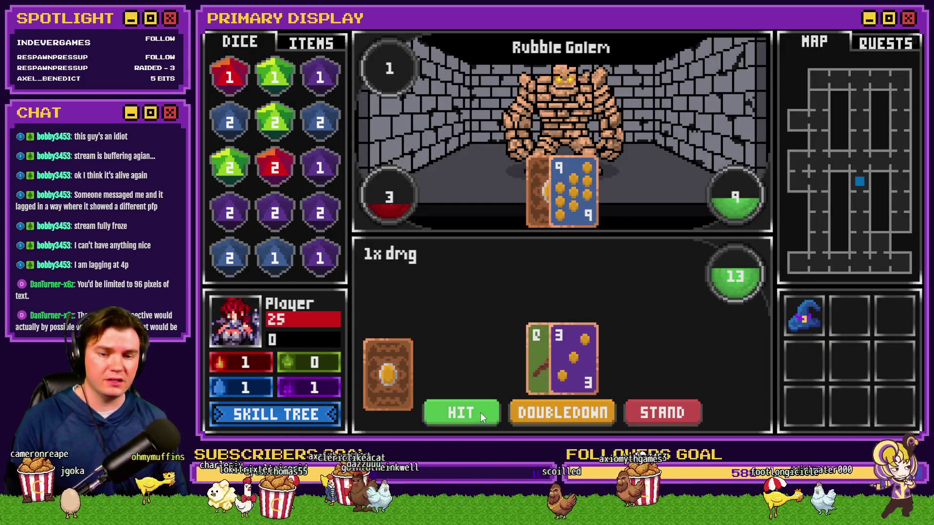
{"action": "left_click", "coordinate": [681, 411]}
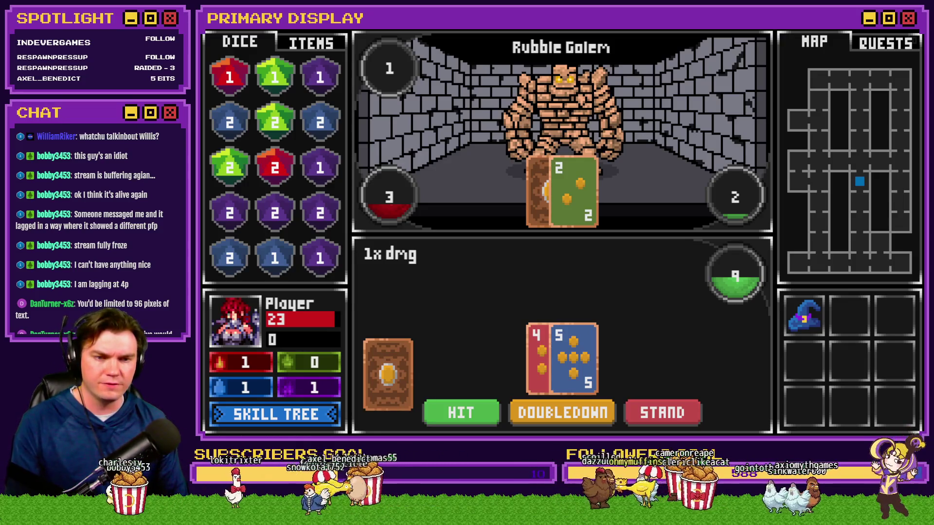
Check switches 0171-0180 in the debug view, then return to the Draw And Attack editor
{"action": "key", "text": "F1"}
{"action": "scroll", "coordinate": [241, 302], "scroll_direction": "up", "scroll_amount": 5}
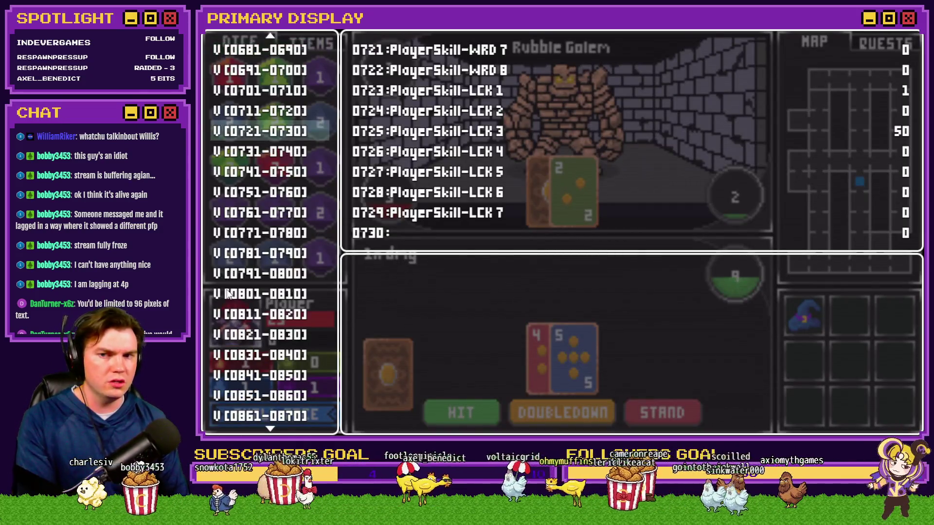
{"action": "scroll", "coordinate": [241, 301], "scroll_direction": "up", "scroll_amount": 12}
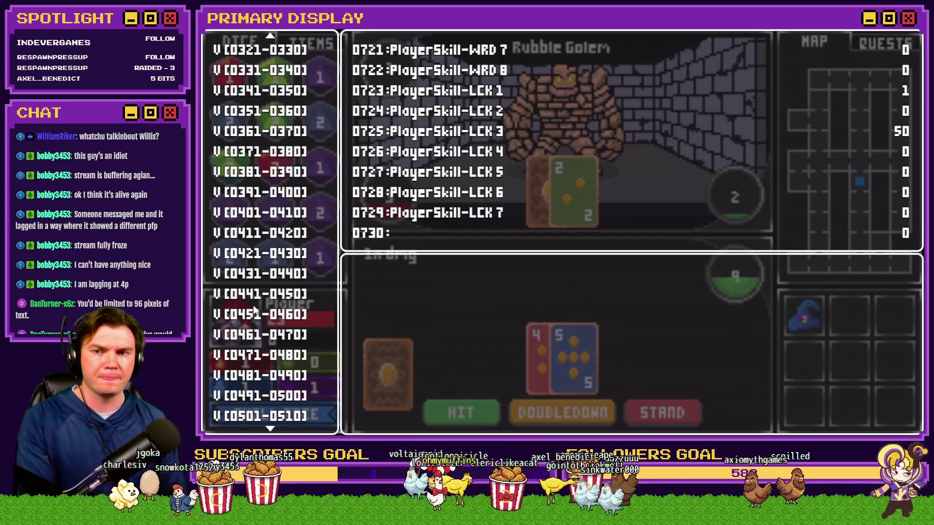
{"action": "scroll", "coordinate": [252, 309], "scroll_direction": "up", "scroll_amount": 12}
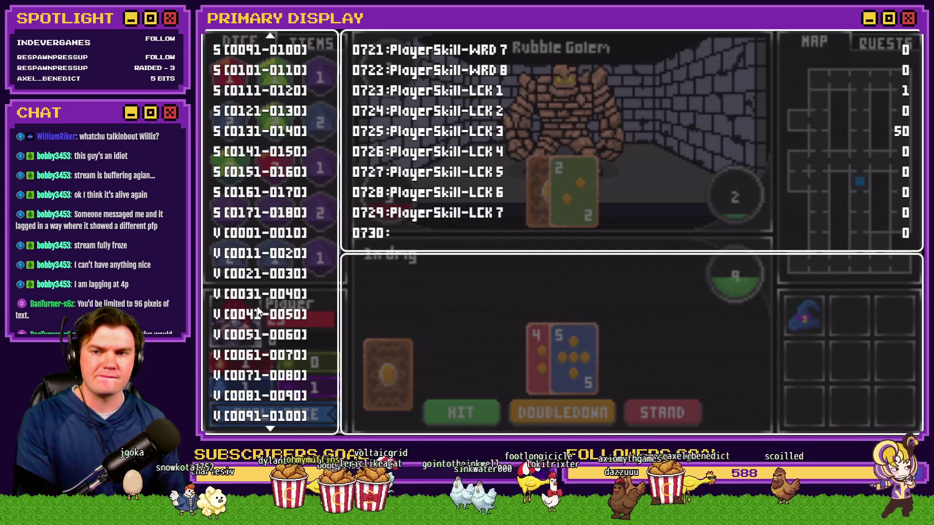
{"action": "scroll", "coordinate": [265, 312], "scroll_direction": "up", "scroll_amount": 3}
{"action": "left_click", "coordinate": [271, 176]}
{"action": "key", "text": "Down"}
{"action": "key", "text": "Down"}
{"action": "key", "text": "Down"}
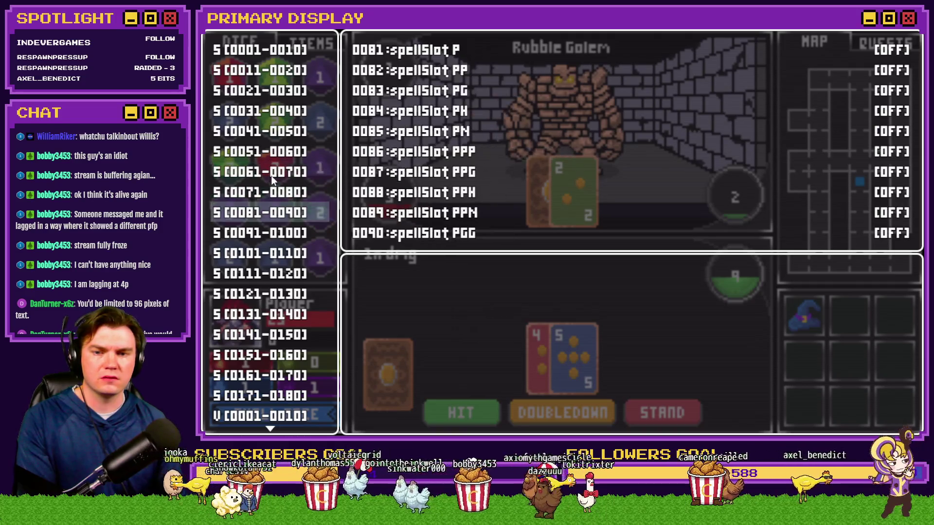
{"action": "key", "text": "Down"}
{"action": "key", "text": "Down"}
{"action": "key", "text": "Down"}
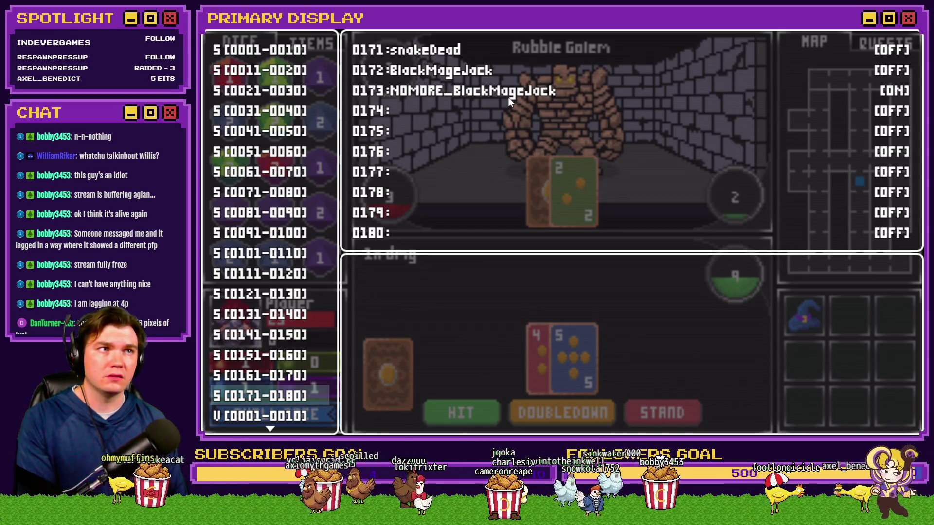
{"action": "key", "text": "alt+Tab"}
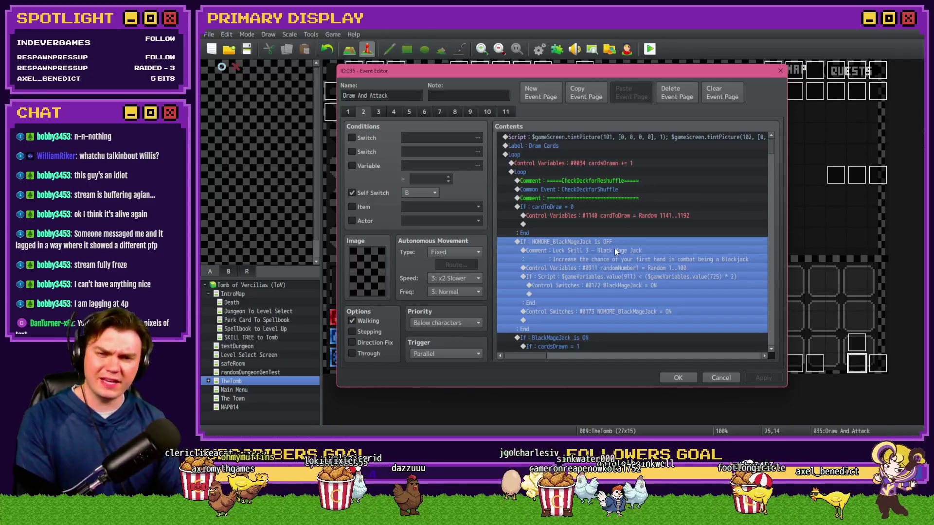
Review the Luck Skill 3 comment, randomNumber1 roll and script condition in the event
{"action": "left_click", "coordinate": [615, 251]}
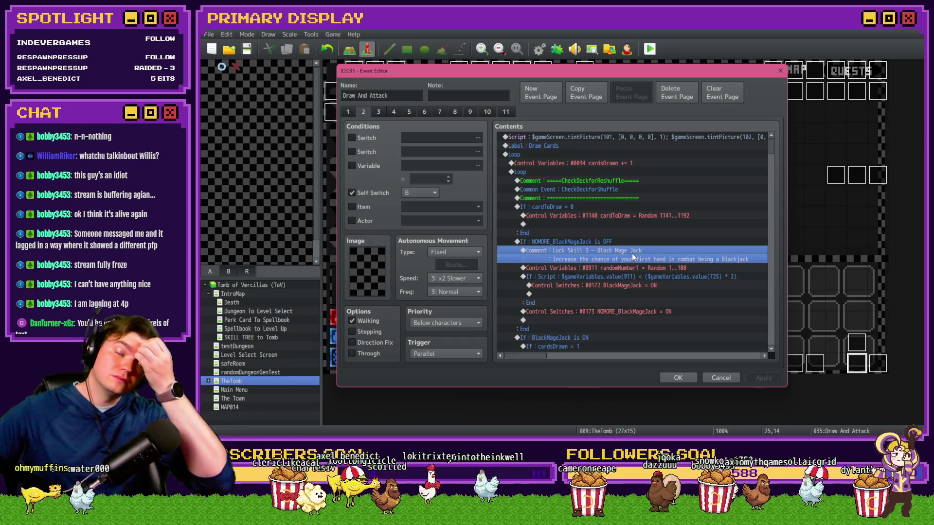
{"action": "left_click", "coordinate": [635, 246]}
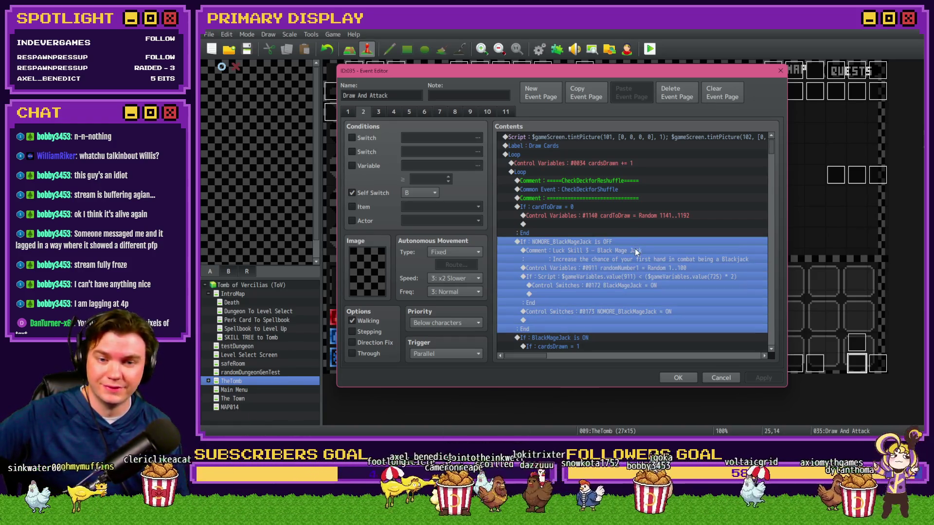
{"action": "left_click", "coordinate": [635, 250]}
{"action": "left_click", "coordinate": [634, 268]}
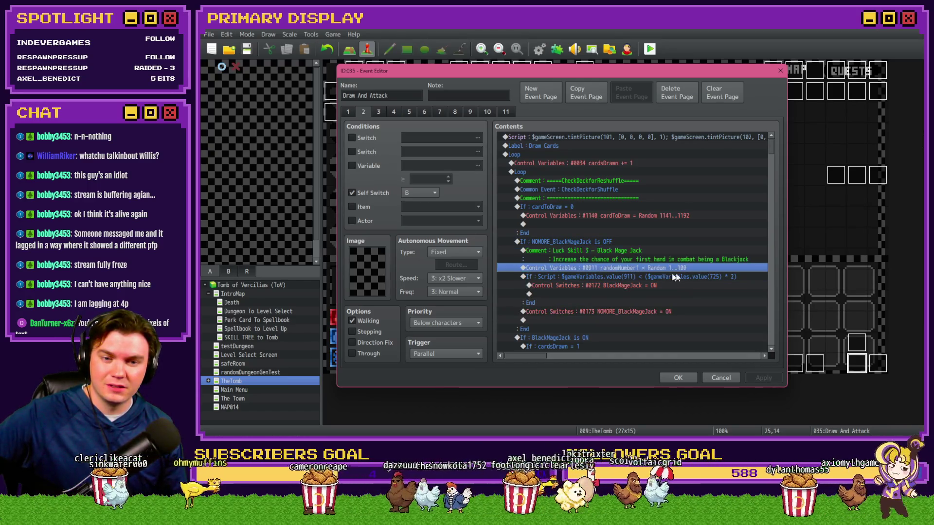
{"action": "left_click", "coordinate": [655, 277]}
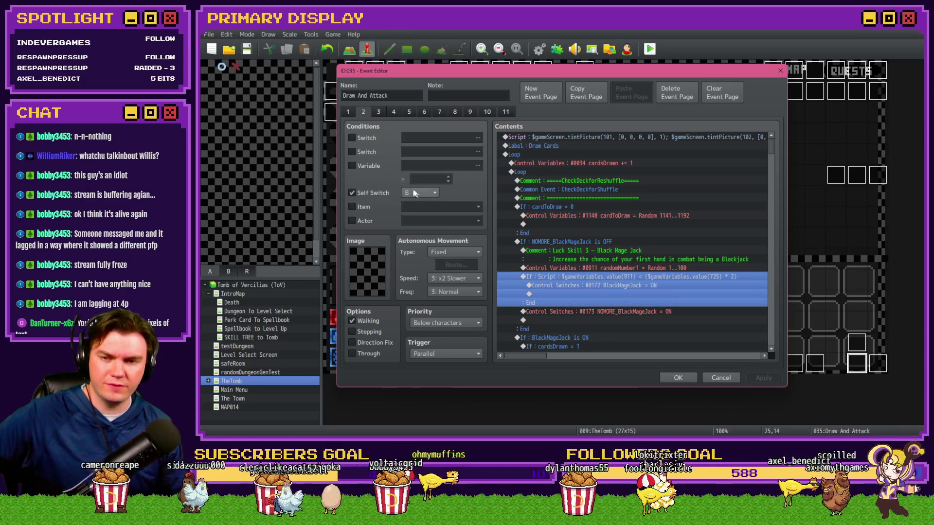
Find variable 0725 PlayerSkill-LCK 3 through a temporary Variable condition, then return to the playtest
{"action": "left_click", "coordinate": [360, 166]}
{"action": "left_click", "coordinate": [422, 166]}
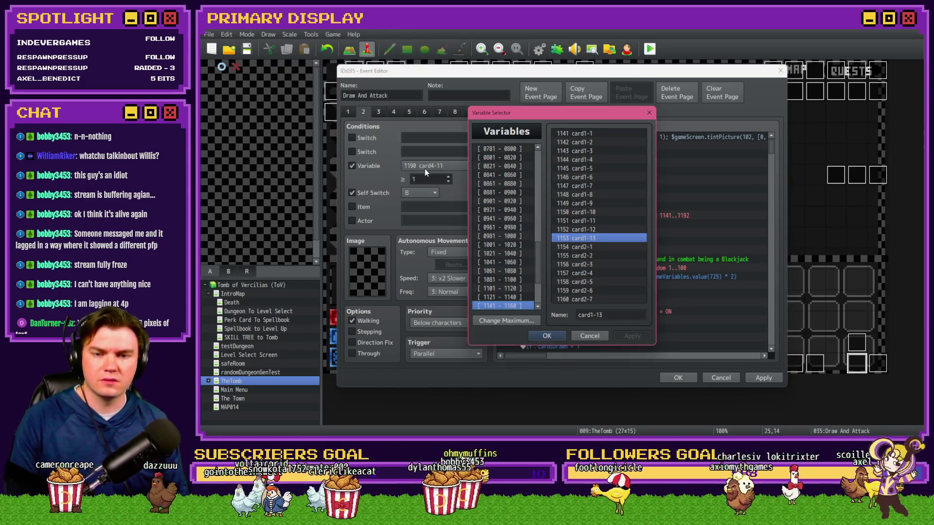
{"action": "scroll", "coordinate": [512, 235], "scroll_direction": "up", "scroll_amount": 3}
{"action": "left_click", "coordinate": [512, 192]}
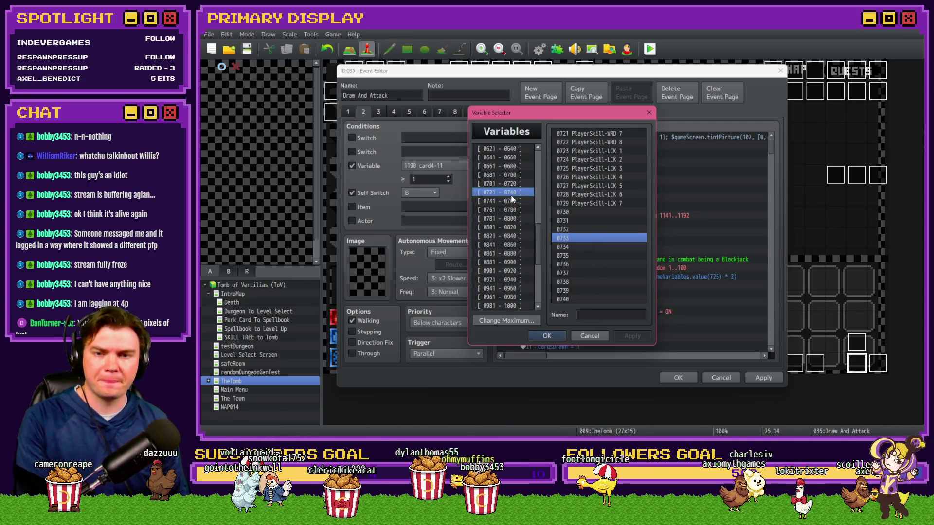
{"action": "left_click", "coordinate": [588, 168]}
{"action": "key", "text": "Escape"}
{"action": "left_click", "coordinate": [362, 168]}
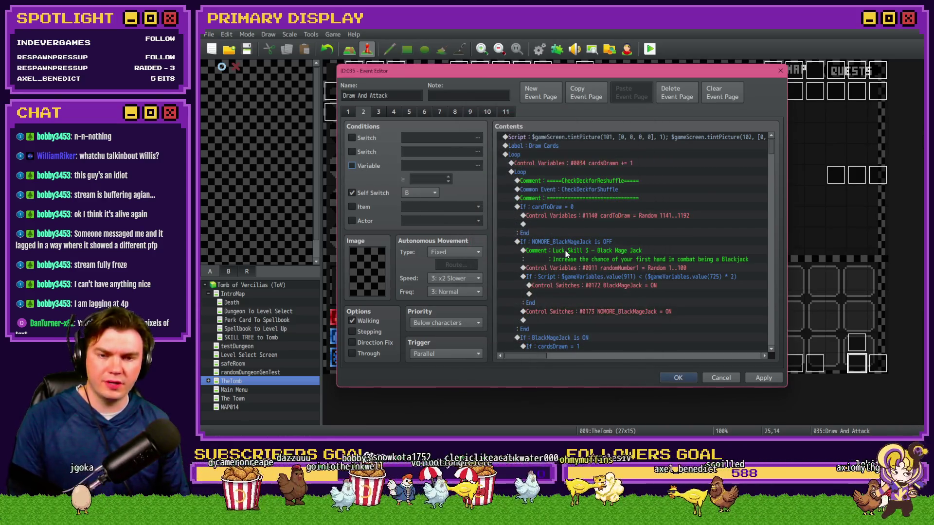
{"action": "left_click", "coordinate": [608, 278]}
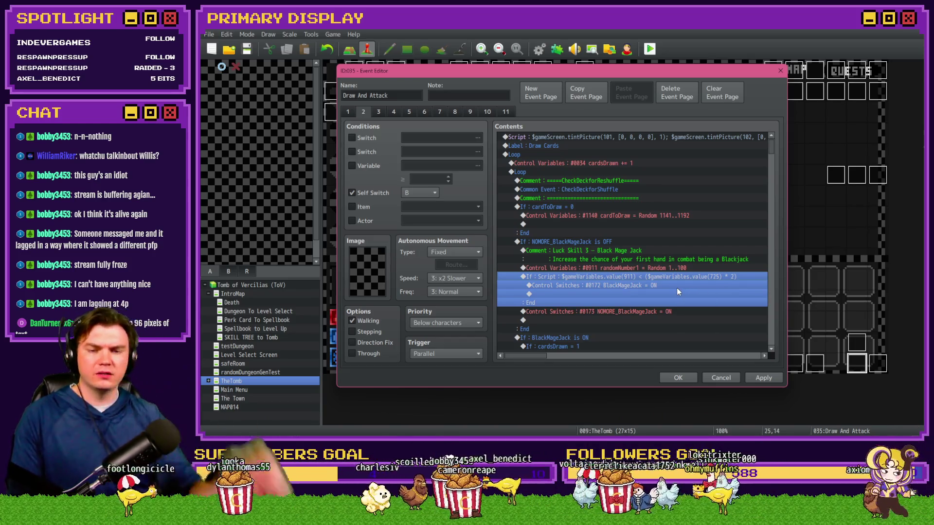
{"action": "key", "text": "alt+Tab"}
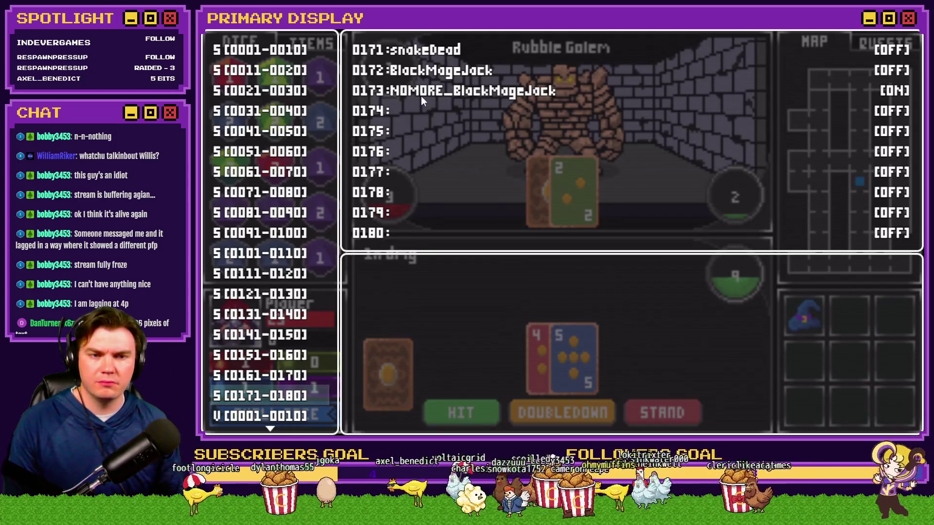
Check the BlackMageJack switches, then Stand to finish the blackjack hand
{"action": "key", "text": "Return"}
{"action": "key", "text": "Down"}
{"action": "key", "text": "Down"}
{"action": "key", "text": "Escape"}
{"action": "key", "text": "Escape"}
{"action": "left_click", "coordinate": [657, 413]}
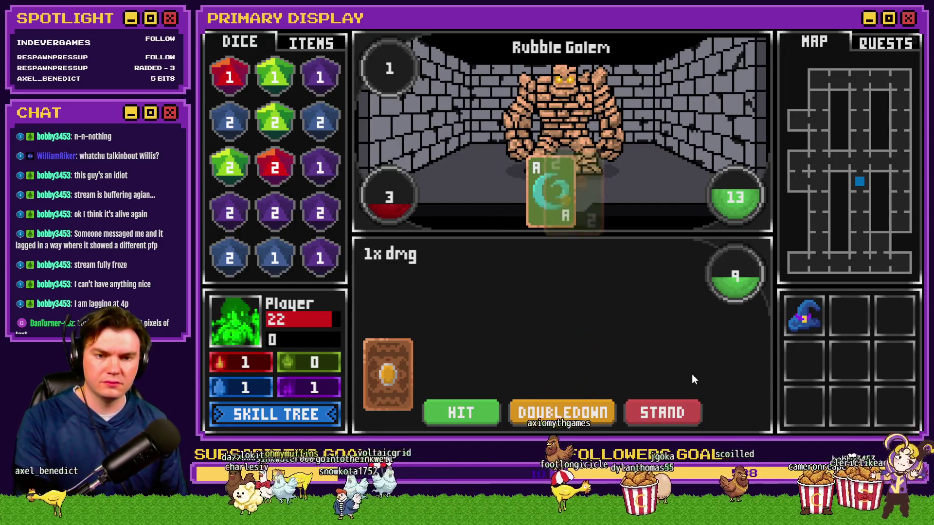
Read randomNumber1 (1) in debug variables 0911–0920, then close the playtest
{"action": "key", "text": "F9"}
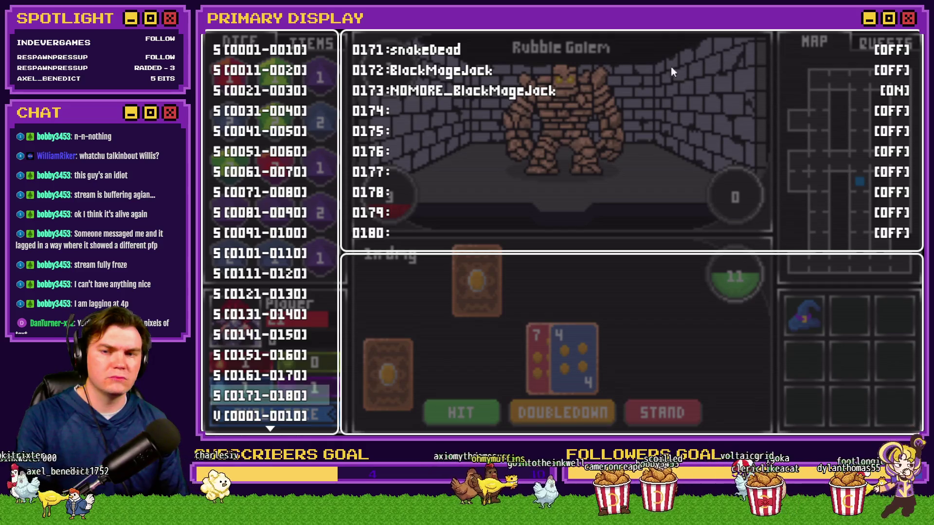
{"action": "scroll", "coordinate": [249, 340], "scroll_direction": "down", "scroll_amount": 13}
{"action": "scroll", "coordinate": [266, 333], "scroll_direction": "down", "scroll_amount": 20}
{"action": "scroll", "coordinate": [290, 329], "scroll_direction": "down", "scroll_amount": 16}
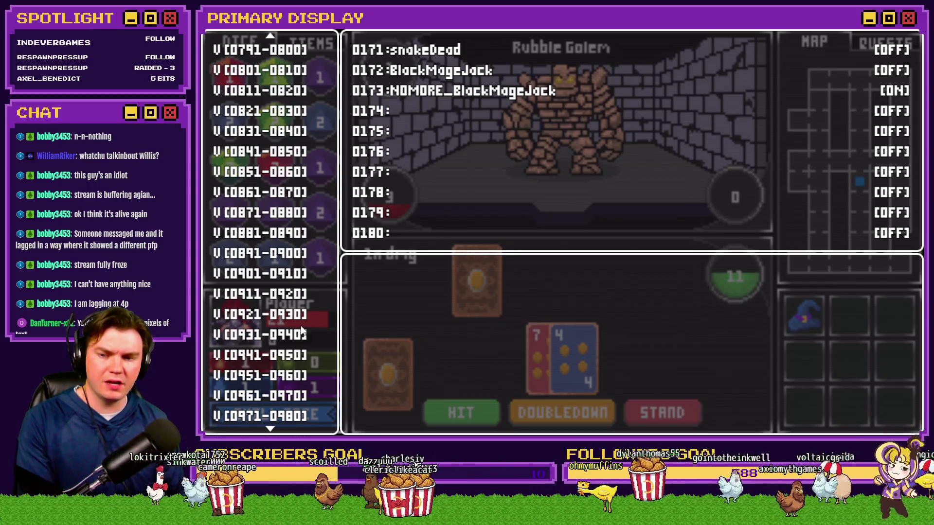
{"action": "left_click", "coordinate": [292, 294]}
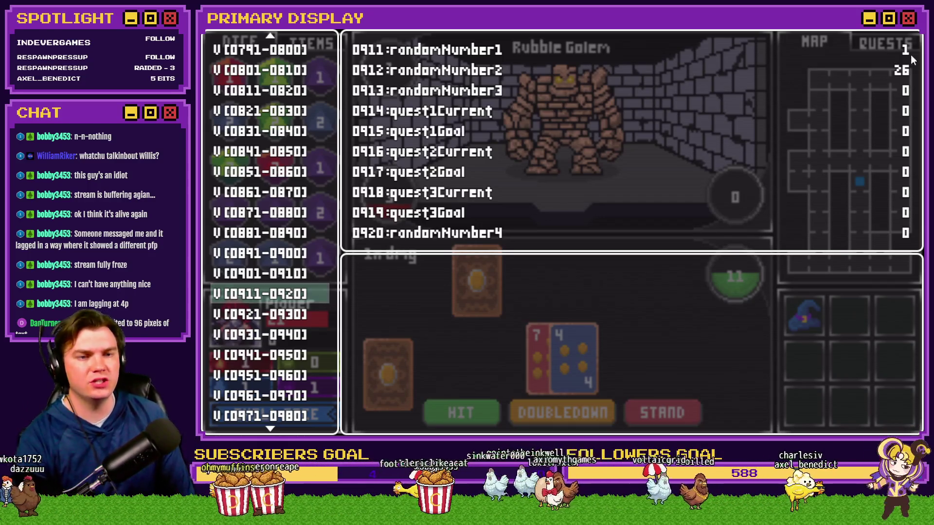
{"action": "left_click", "coordinate": [914, 32]}
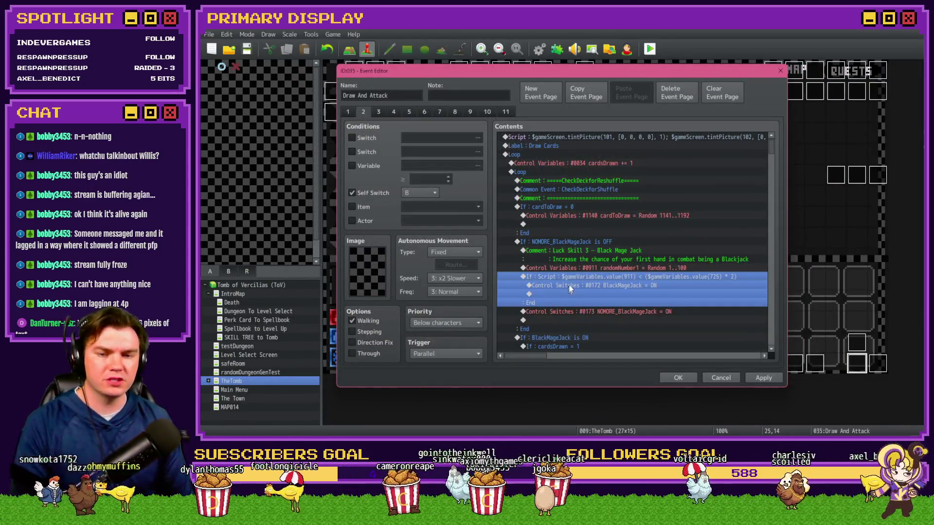
Make the random number roll store its result in randomNumber3
{"action": "double_click", "coordinate": [585, 277]}
{"action": "key", "text": "Escape"}
{"action": "double_click", "coordinate": [608, 269]}
{"action": "left_click", "coordinate": [632, 177]}
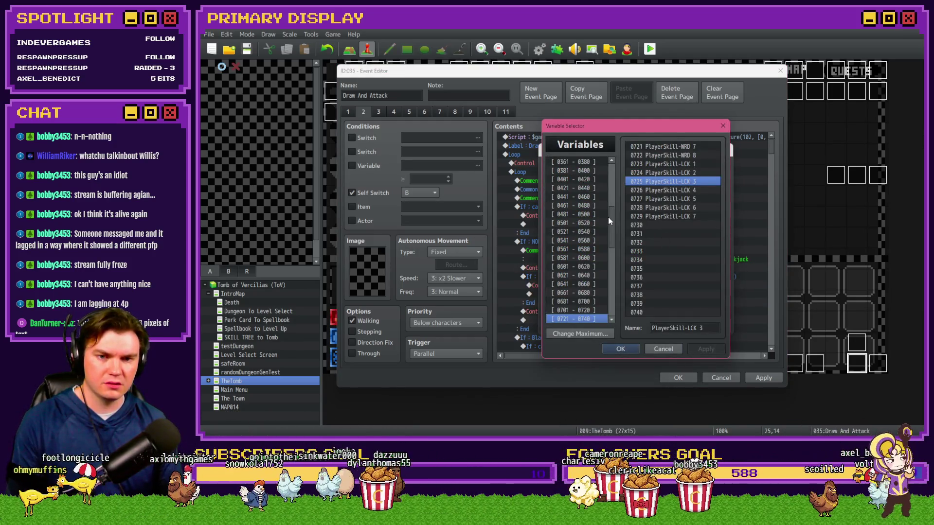
{"action": "scroll", "coordinate": [608, 217], "scroll_direction": "down", "scroll_amount": 5}
{"action": "left_click", "coordinate": [598, 261]}
{"action": "left_click", "coordinate": [598, 269]}
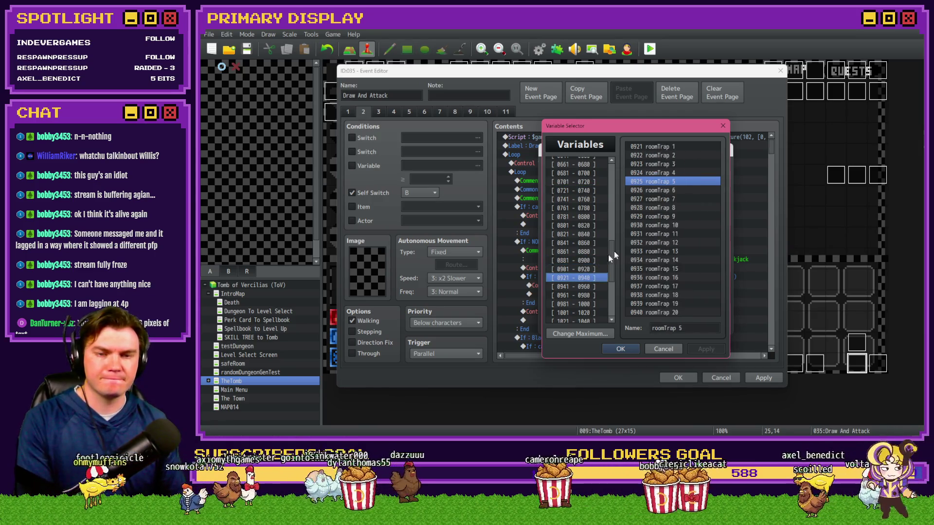
{"action": "double_click", "coordinate": [658, 253]}
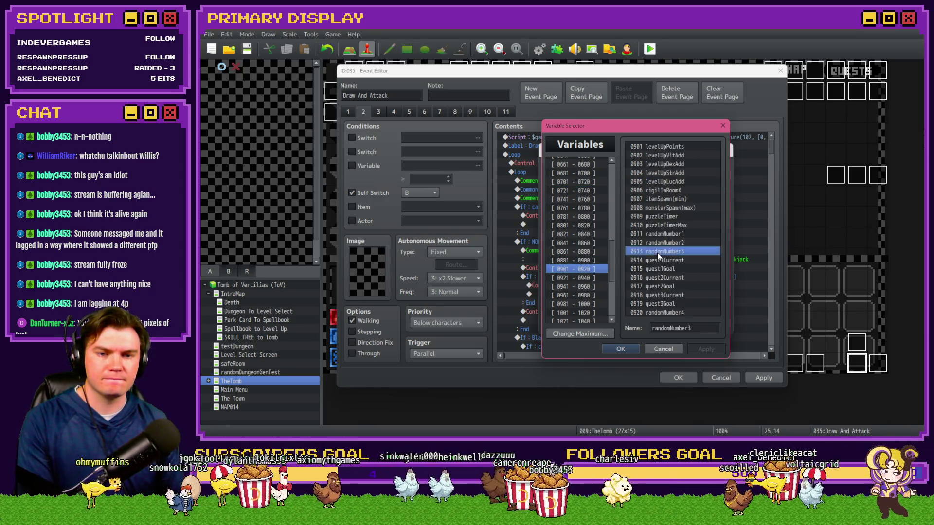
{"action": "left_click", "coordinate": [657, 325]}
Change the script condition to check variable 913 and apply the event changes
{"action": "double_click", "coordinate": [629, 282]}
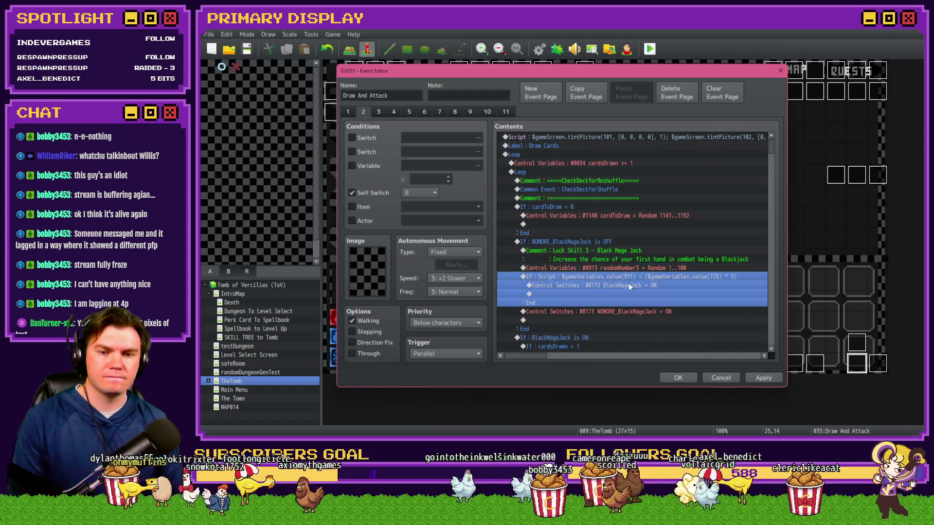
{"action": "left_click", "coordinate": [666, 284]}
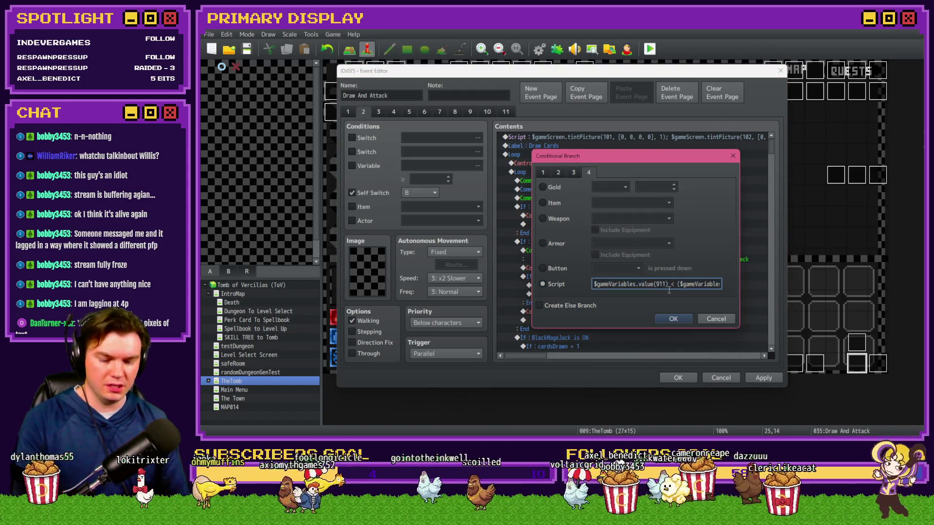
{"action": "left_click", "coordinate": [681, 321]}
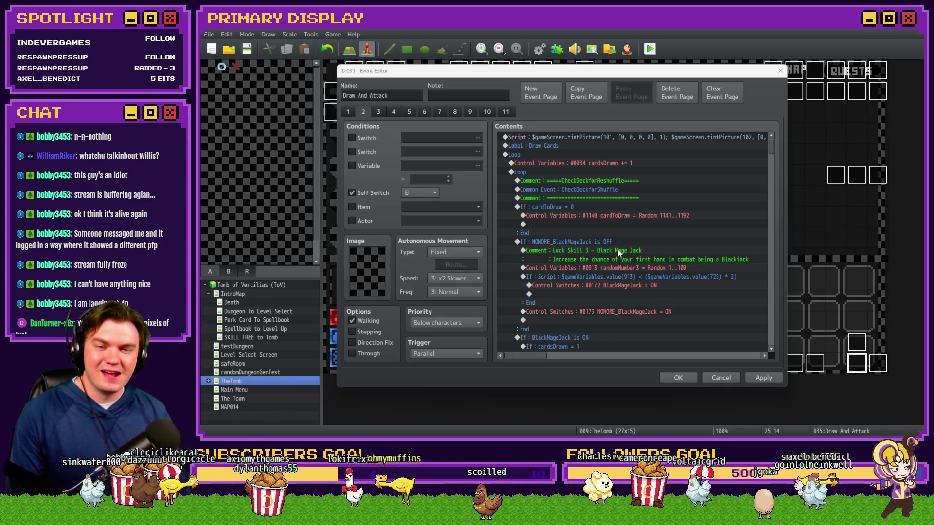
{"action": "left_click", "coordinate": [606, 242]}
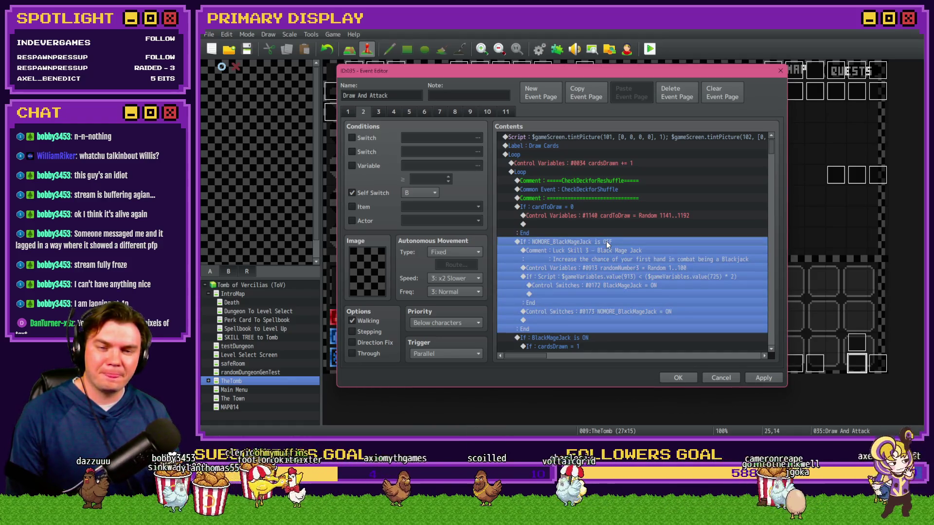
{"action": "left_click", "coordinate": [608, 261]}
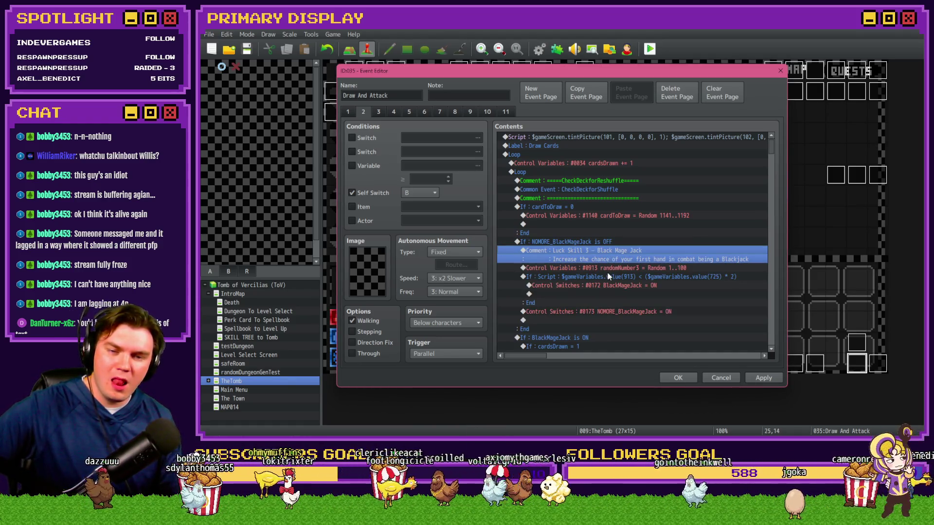
{"action": "left_click", "coordinate": [617, 277]}
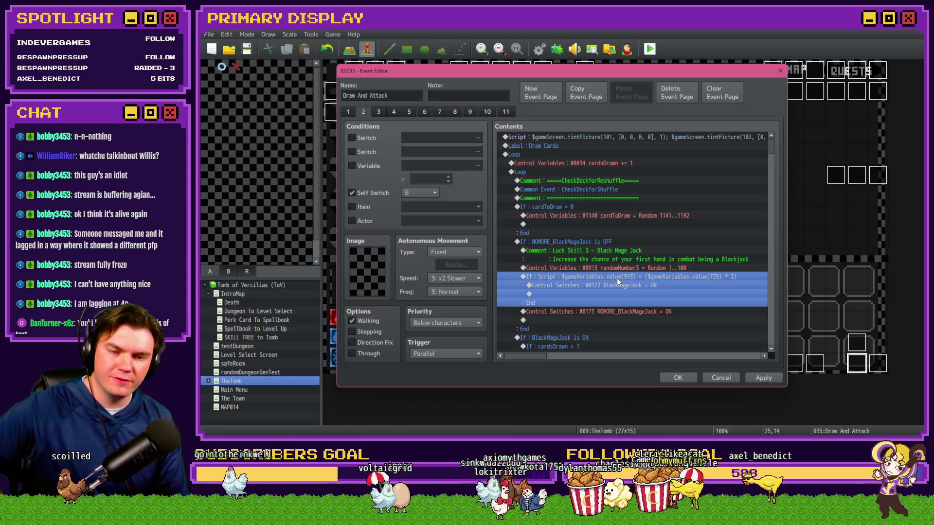
{"action": "left_click", "coordinate": [625, 285]}
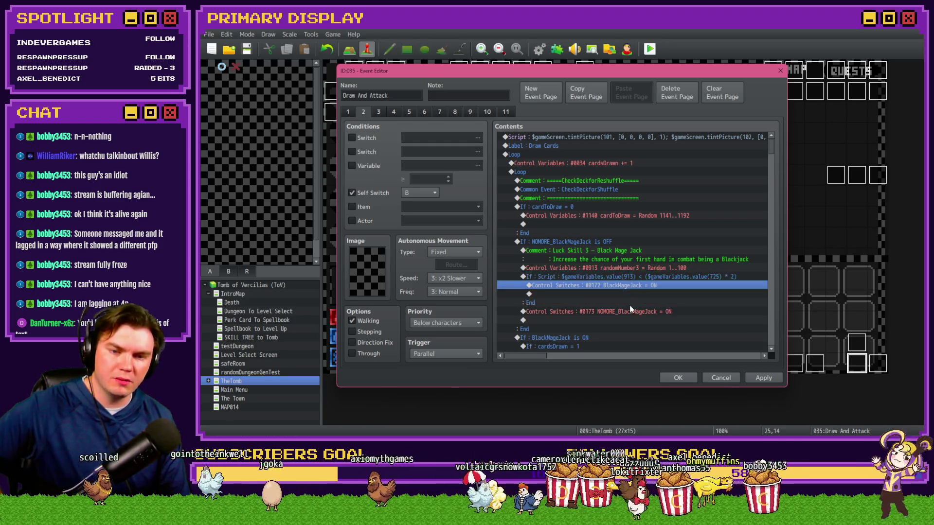
{"action": "scroll", "coordinate": [631, 306], "scroll_direction": "down", "scroll_amount": 2}
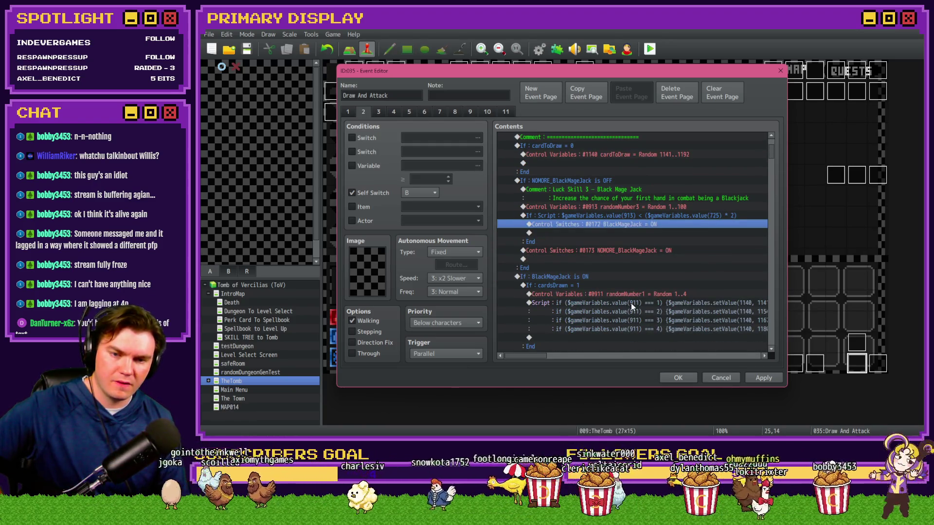
{"action": "left_click", "coordinate": [758, 376]}
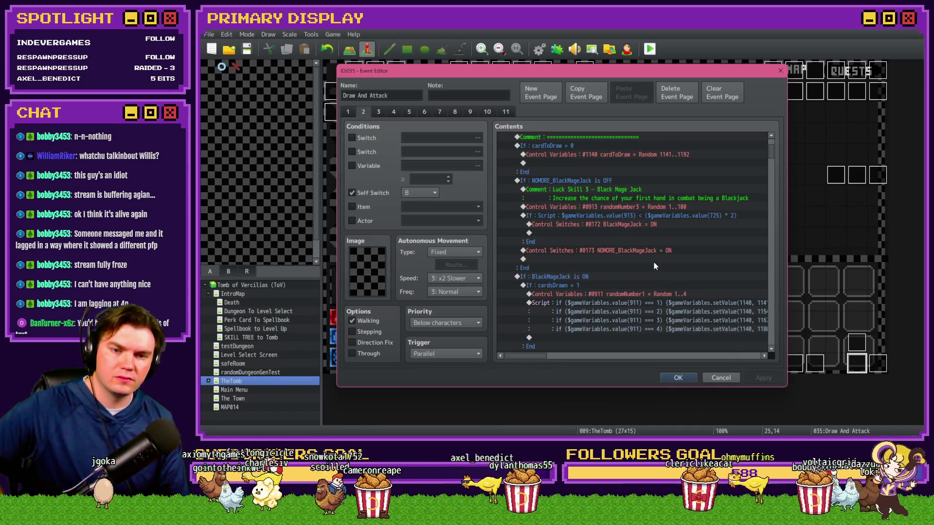
Insert a Flash Screen command above the script condition, close the editor, and playtest
{"action": "left_click", "coordinate": [661, 214]}
{"action": "key", "text": "Up"}
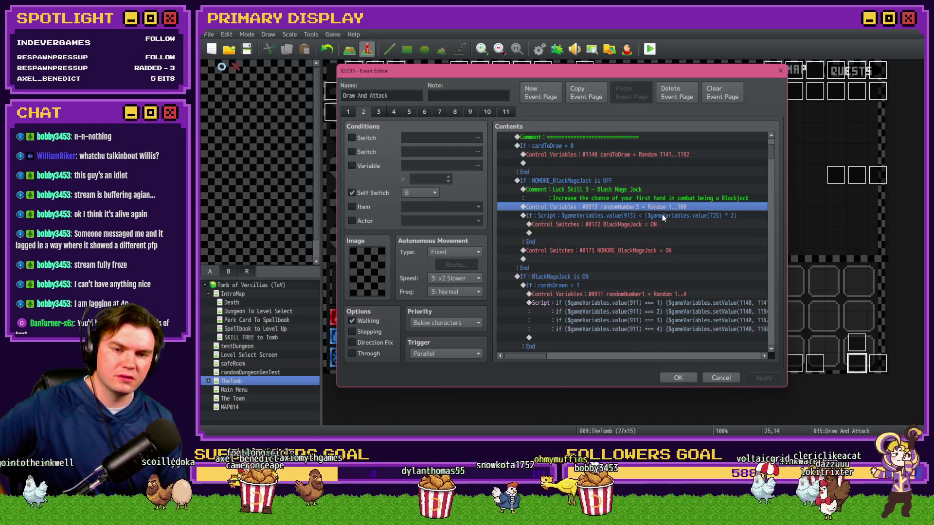
{"action": "left_click", "coordinate": [662, 215]}
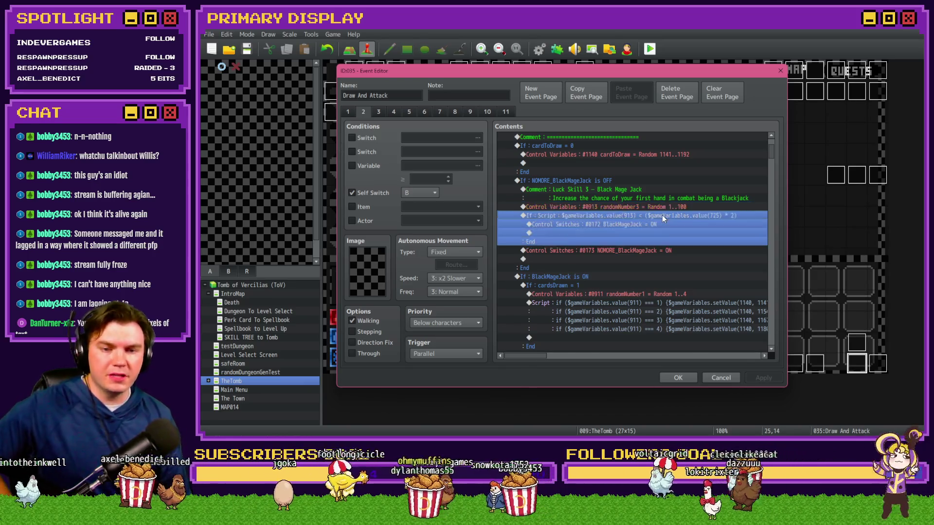
{"action": "key", "text": "Insert"}
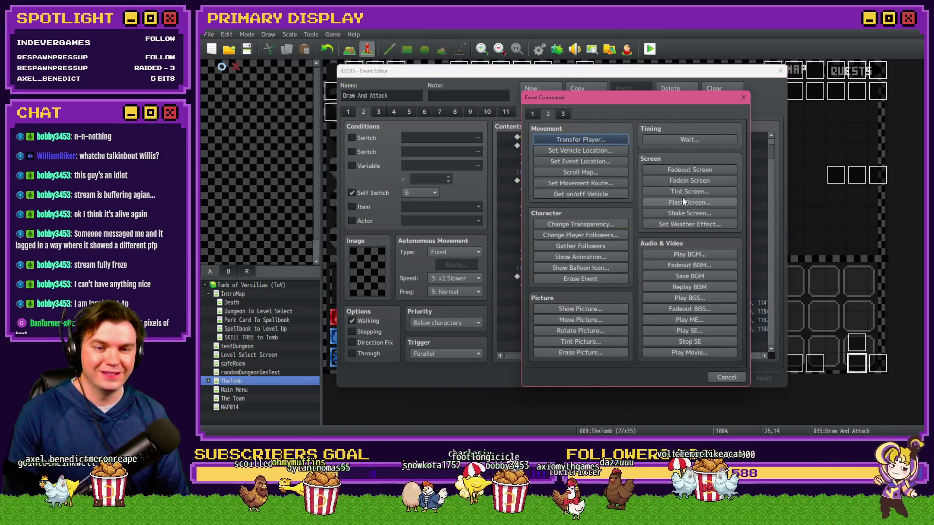
{"action": "left_click", "coordinate": [682, 199]}
{"action": "left_click", "coordinate": [668, 296]}
{"action": "left_click", "coordinate": [690, 378]}
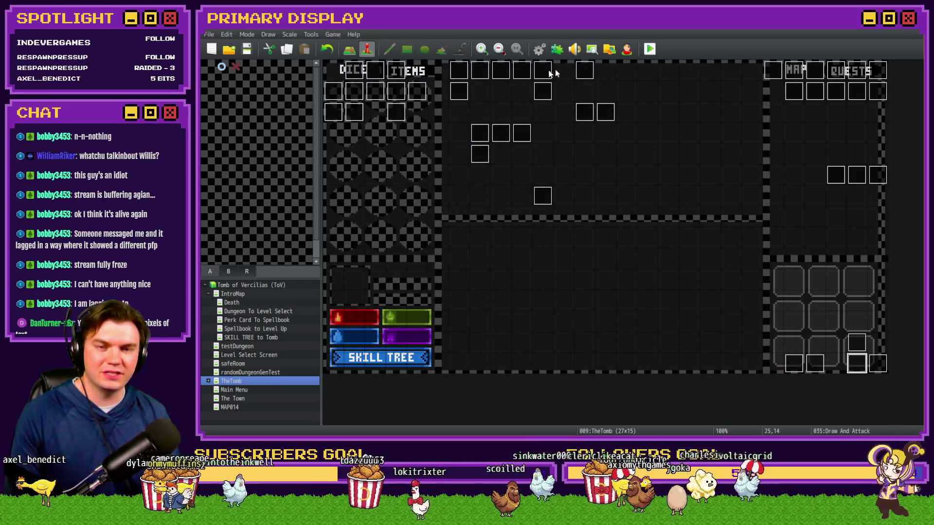
{"action": "left_click", "coordinate": [648, 51]}
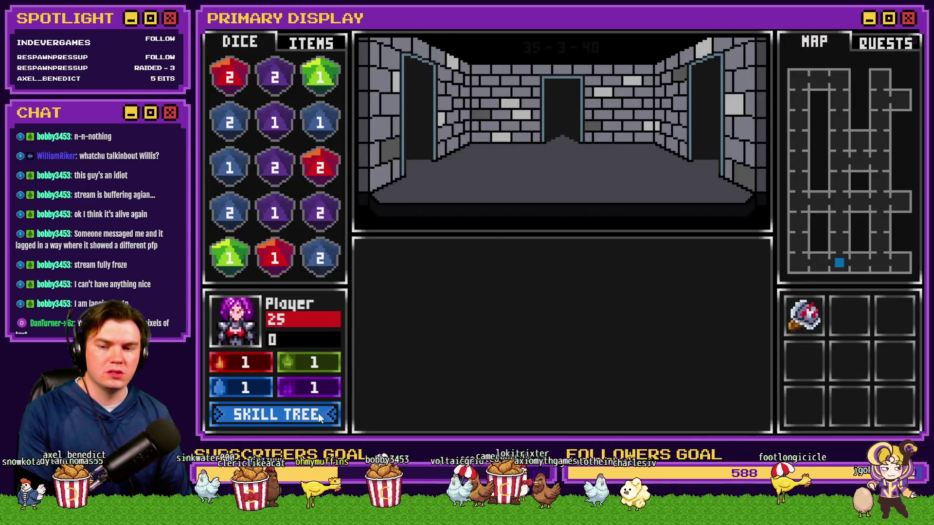
Level up Black Mage Jack three times in the Skill Tree
{"action": "left_click", "coordinate": [319, 413]}
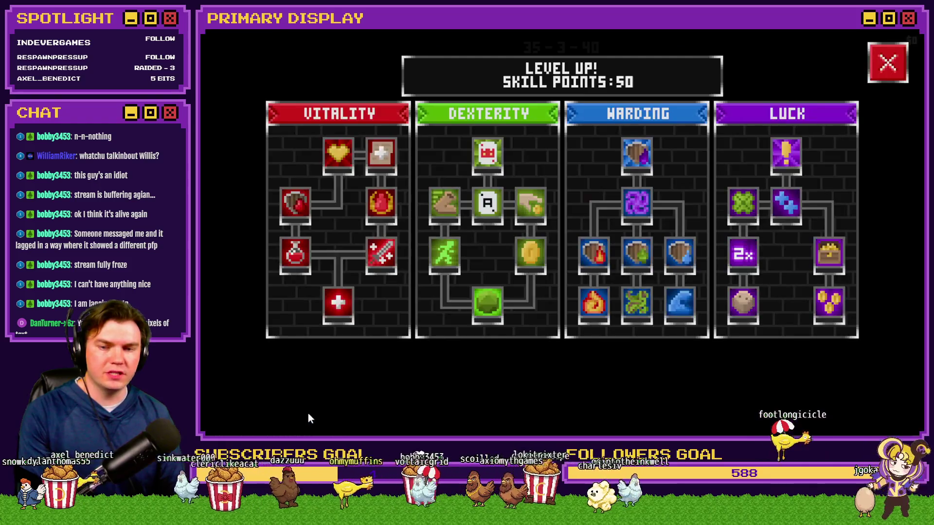
{"action": "left_click", "coordinate": [742, 258]}
{"action": "left_click", "coordinate": [743, 256]}
{"action": "left_click", "coordinate": [742, 256]}
{"action": "left_click", "coordinate": [886, 75]}
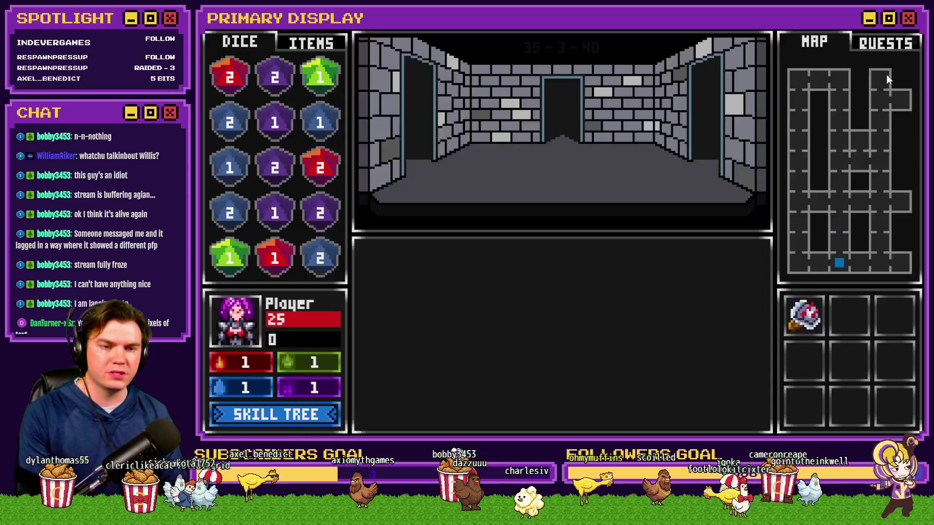
Set debug variable 0725 PlayerSkill-LCK 3 to 50
{"action": "key", "text": "F9"}
{"action": "scroll", "coordinate": [302, 321], "scroll_direction": "down", "scroll_amount": 20}
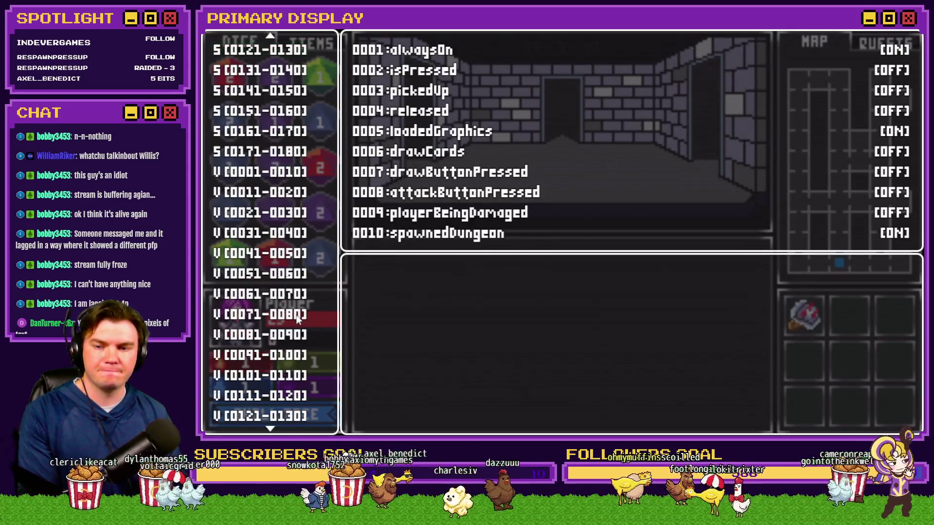
{"action": "scroll", "coordinate": [293, 332], "scroll_direction": "down", "scroll_amount": 20}
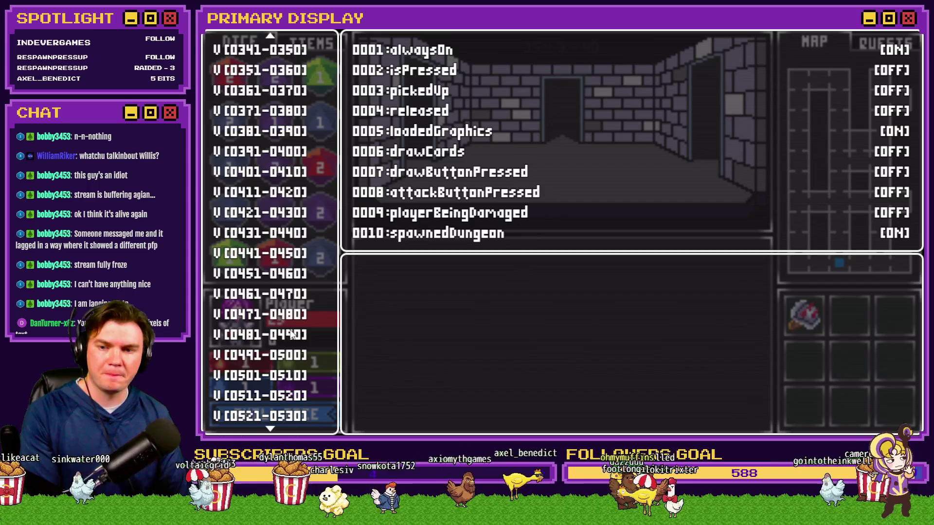
{"action": "scroll", "coordinate": [291, 321], "scroll_direction": "down", "scroll_amount": 5}
{"action": "key", "text": "Up"}
{"action": "key", "text": "Up"}
{"action": "key", "text": "Return"}
{"action": "key", "text": "Down"}
{"action": "key", "text": "Down"}
{"action": "key", "text": "Down"}
{"action": "key", "text": "Down"}
{"action": "key", "text": "Page_Down"}
{"action": "key", "text": "Page_Down"}
{"action": "key", "text": "Page_Down"}
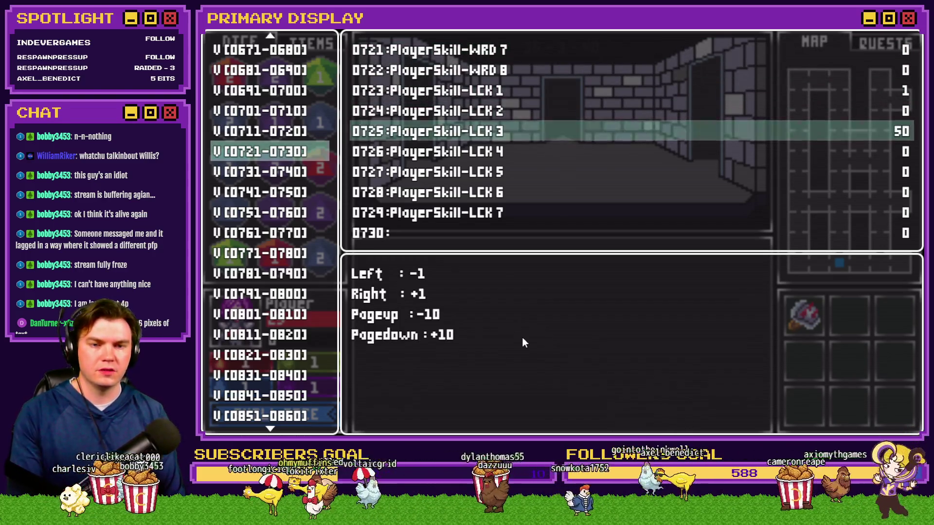
{"action": "key", "text": "Escape"}
Recheck Black Mage Jack in the Skill Tree and open the debug list in combat
{"action": "left_click", "coordinate": [322, 419]}
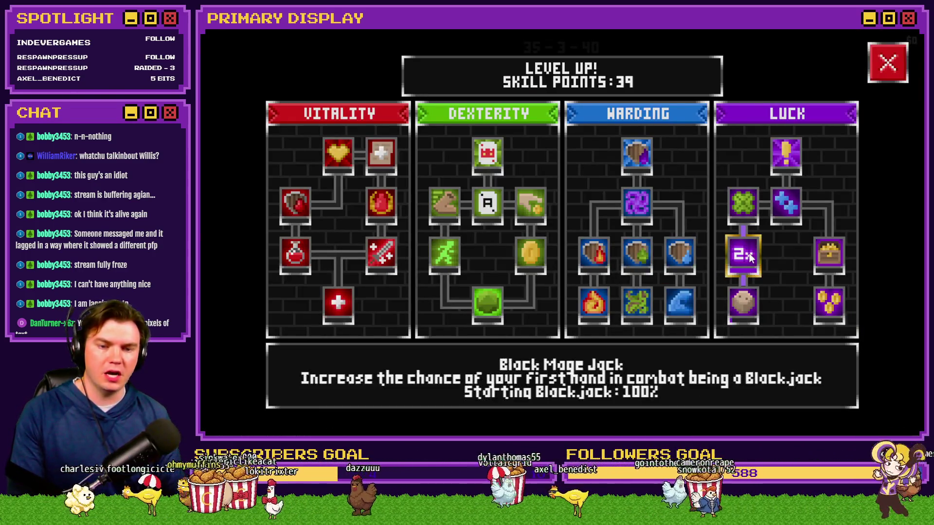
{"action": "left_click", "coordinate": [890, 69]}
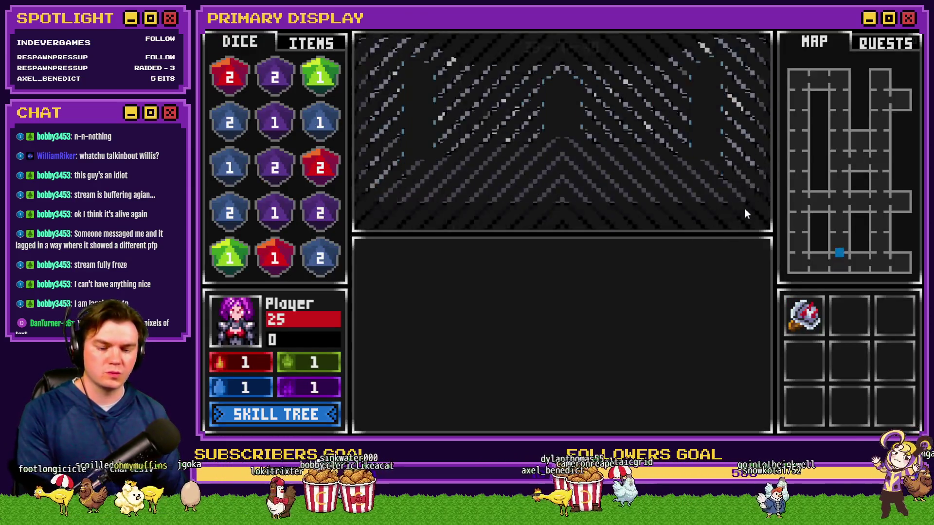
{"action": "key", "text": "F9"}
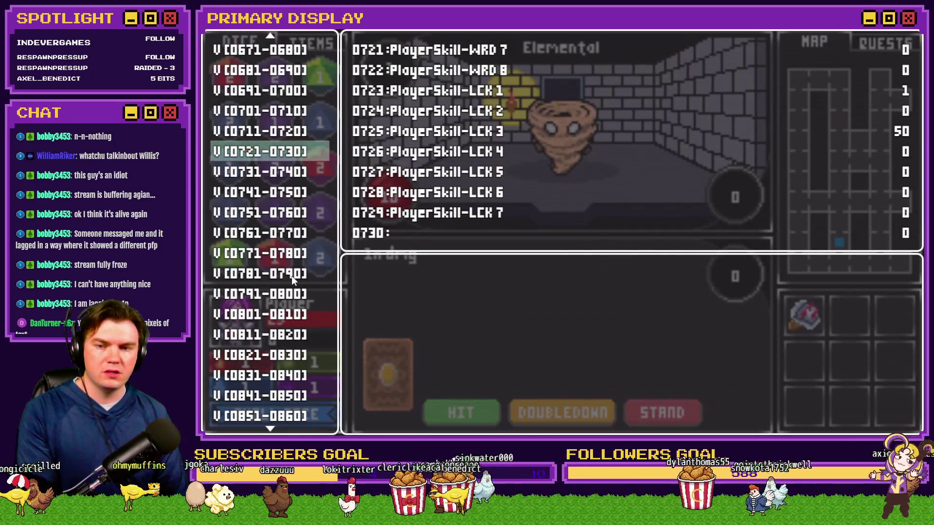
Read randomNumber3 (97) in variables 0911–0920, then close the playtest and reopen event 035
{"action": "scroll", "coordinate": [290, 276], "scroll_direction": "down", "scroll_amount": 11}
{"action": "left_click", "coordinate": [283, 258]}
{"action": "key", "text": "Down"}
{"action": "key", "text": "Down"}
{"action": "key", "text": "Down"}
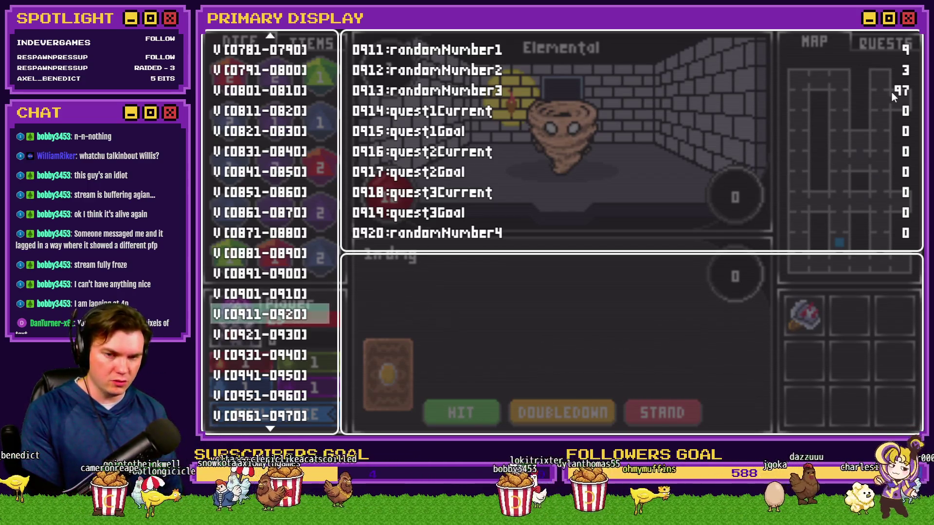
{"action": "key", "text": "Escape"}
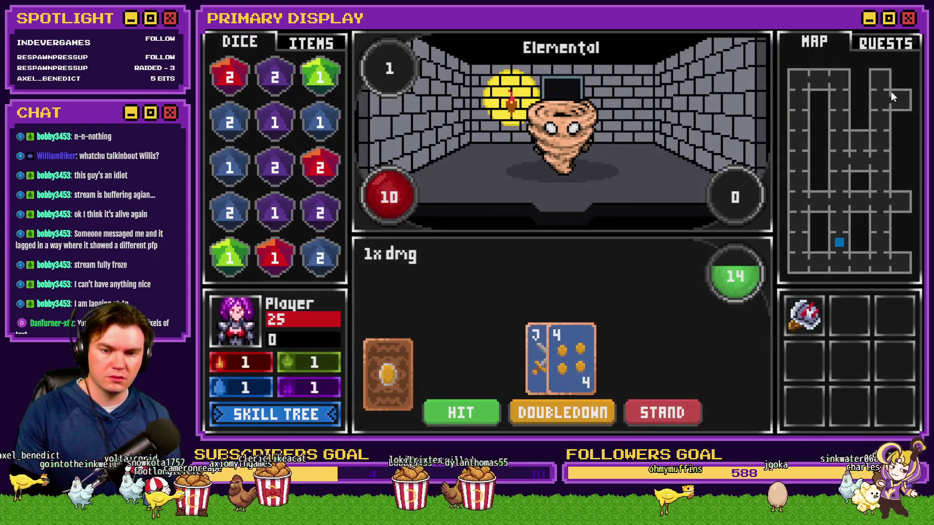
{"action": "key", "text": "Escape"}
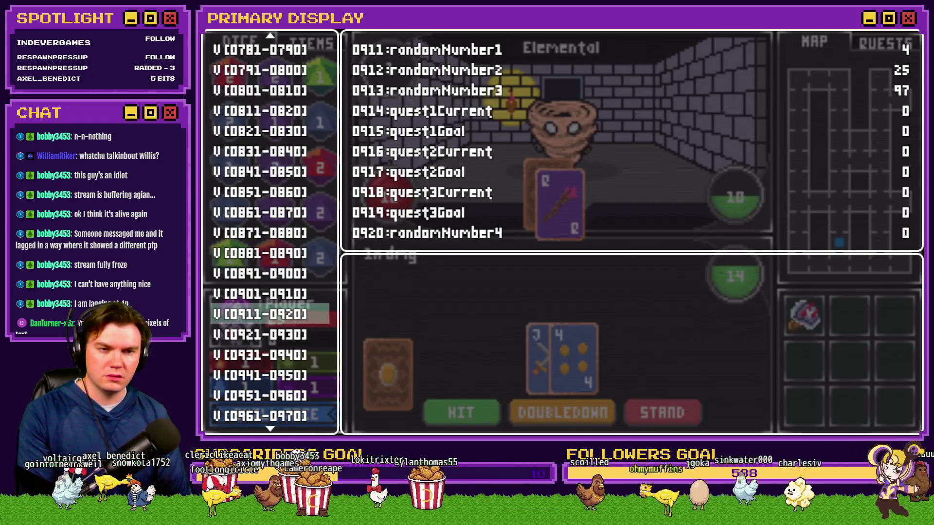
{"action": "key", "text": "alt+F4"}
{"action": "double_click", "coordinate": [860, 372]}
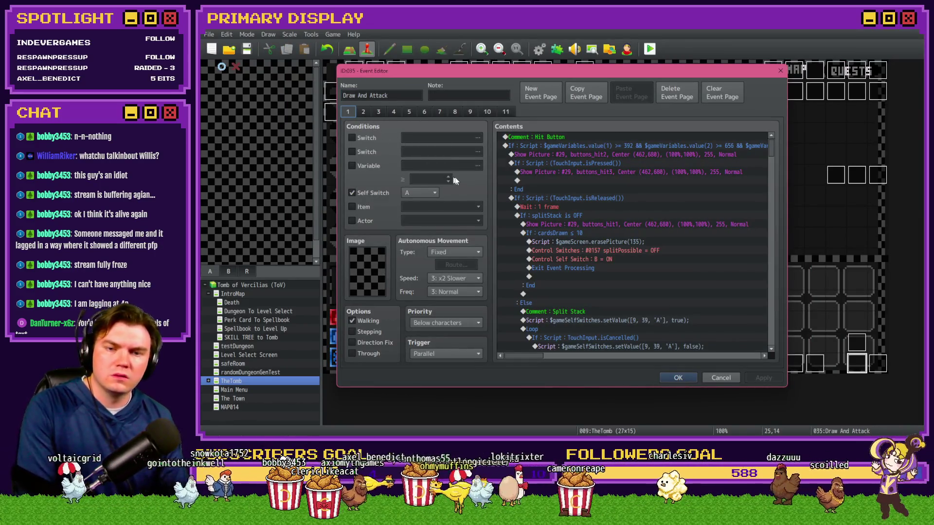
Inspect the Flash Screen command and Blackjack chance If block on page 2
{"action": "left_click", "coordinate": [363, 112]}
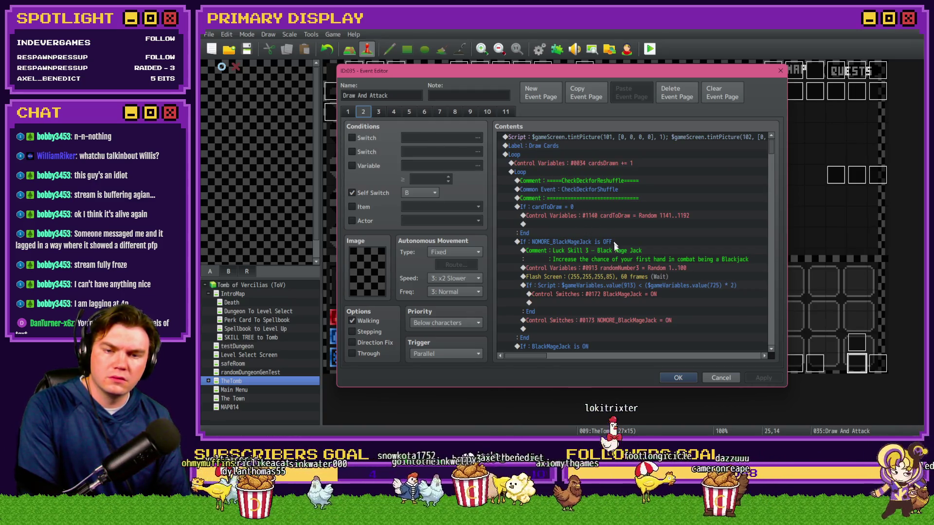
{"action": "left_click", "coordinate": [658, 277]}
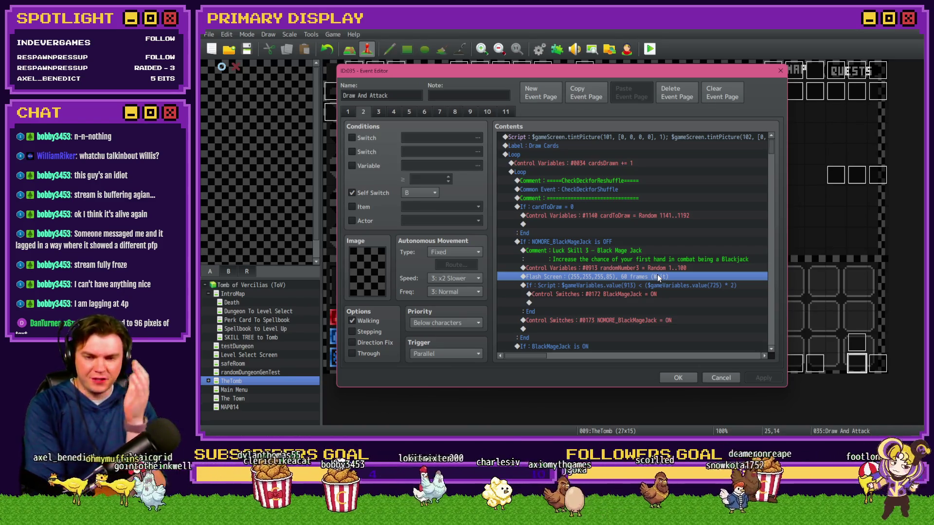
{"action": "scroll", "coordinate": [644, 204], "scroll_direction": "down", "scroll_amount": 3}
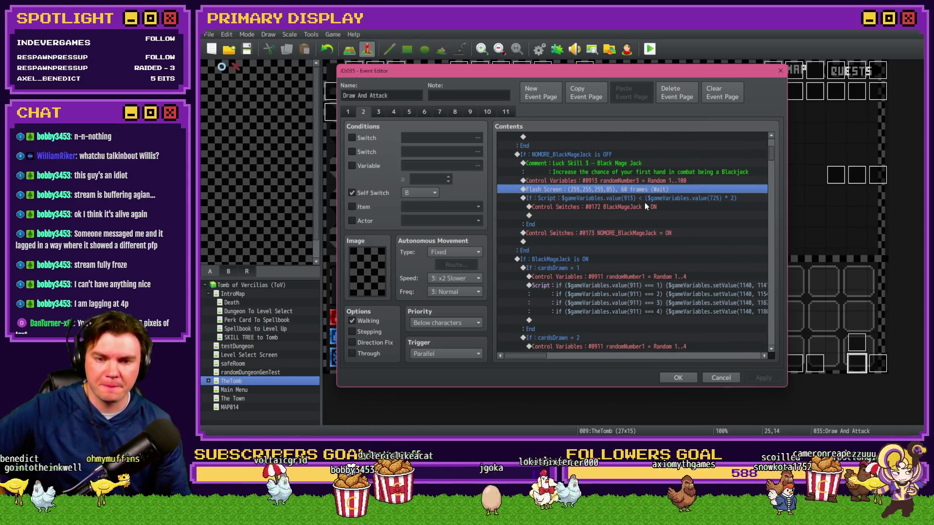
{"action": "scroll", "coordinate": [652, 261], "scroll_direction": "up", "scroll_amount": 2}
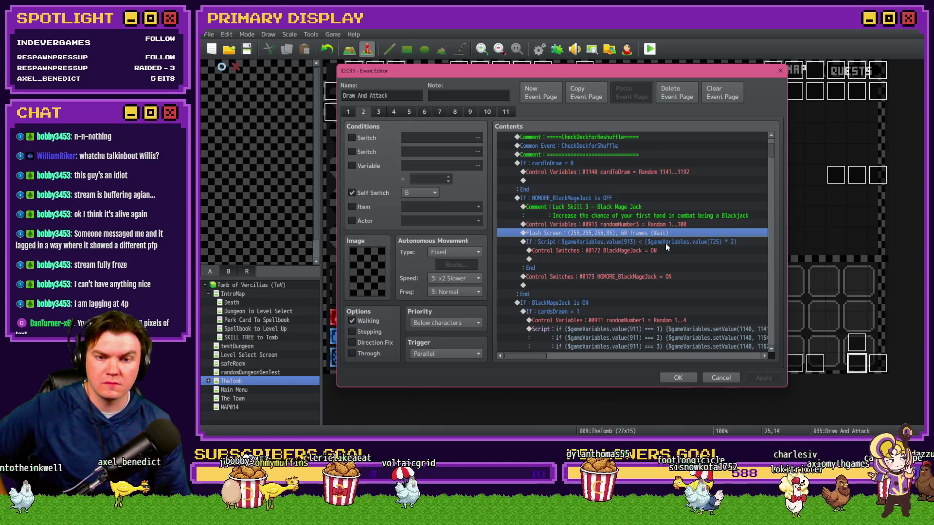
{"action": "left_click", "coordinate": [666, 243]}
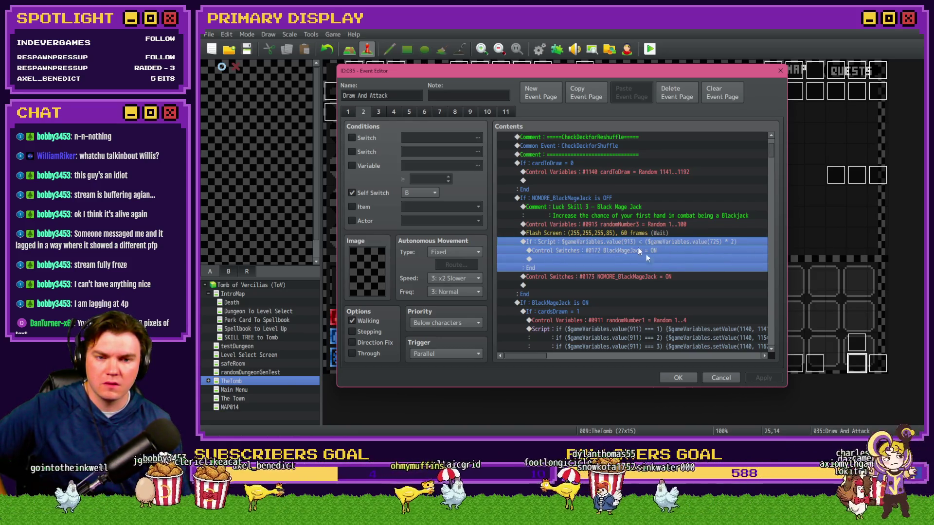
Save the project changes and start a new playtest
{"action": "left_click", "coordinate": [679, 378]}
{"action": "left_click", "coordinate": [650, 48]}
{"action": "left_click", "coordinate": [534, 243]}
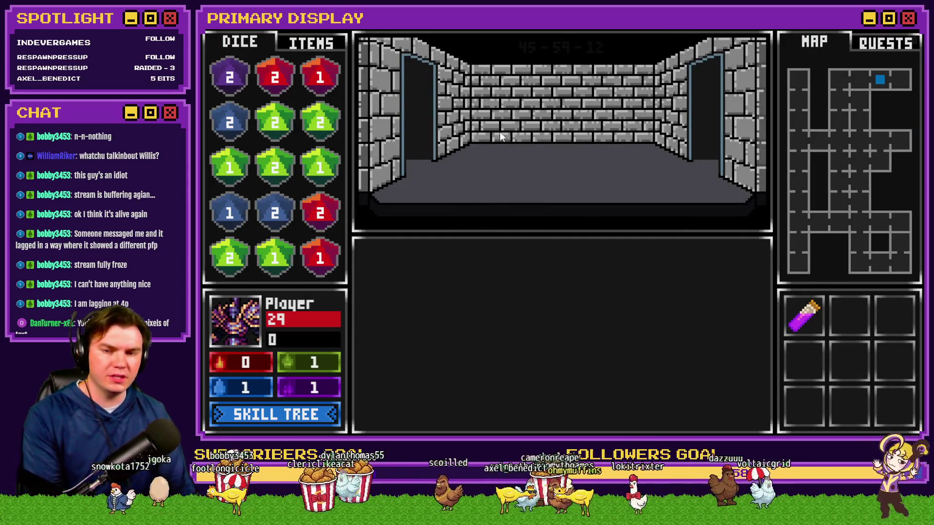
Upgrade Black Mage Jack once in the Skill Tree
{"action": "left_click", "coordinate": [294, 417]}
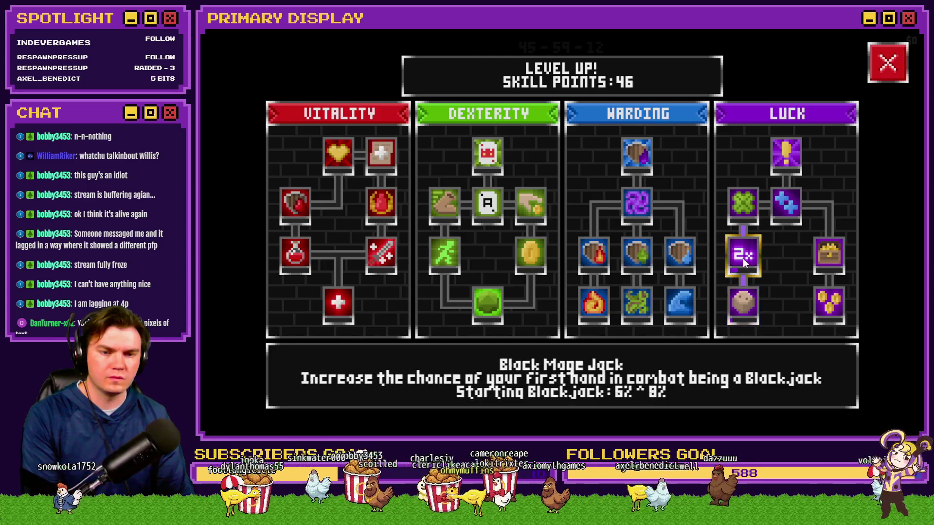
{"action": "left_click", "coordinate": [743, 259]}
{"action": "left_click", "coordinate": [884, 57]}
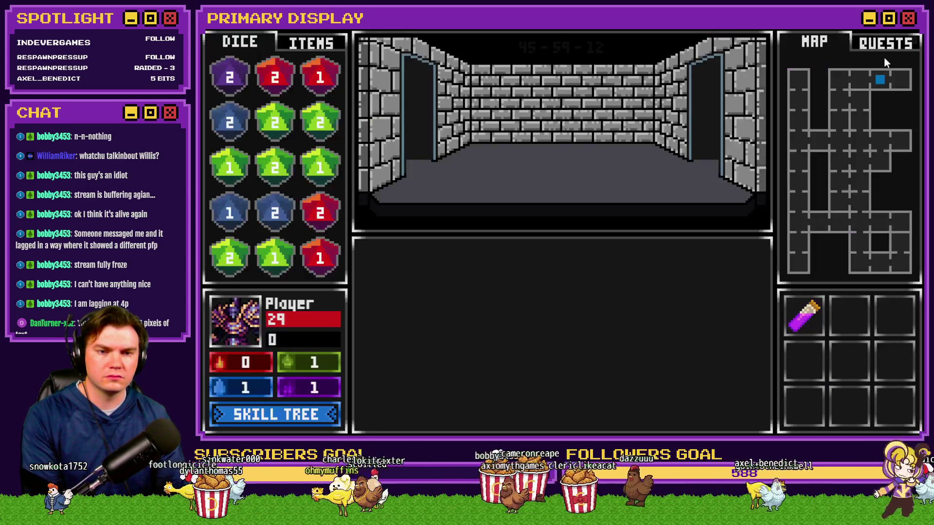
Confirm PlayerSkill-LCK 3 reads 10 in variables 0721–0730, then close the playtest
{"action": "key", "text": "F1"}
{"action": "scroll", "coordinate": [284, 316], "scroll_direction": "down", "scroll_amount": 4}
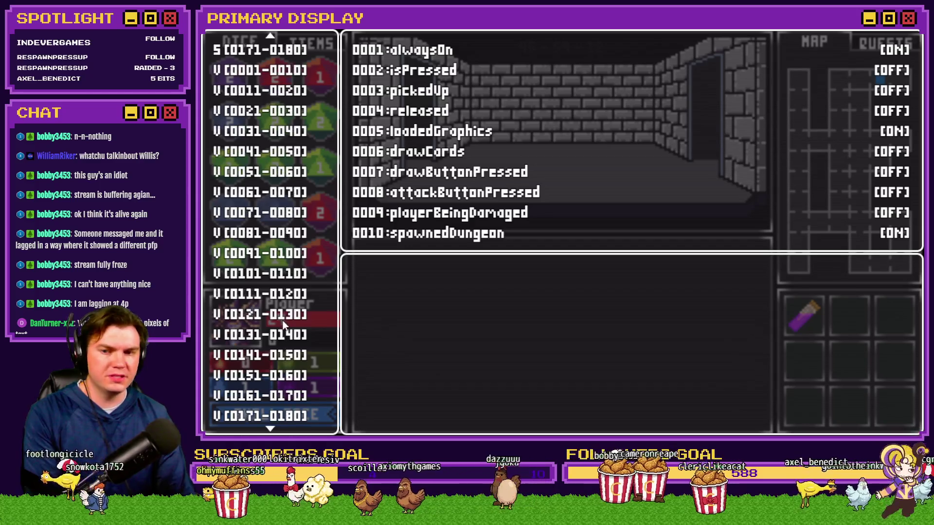
{"action": "scroll", "coordinate": [284, 323], "scroll_direction": "down", "scroll_amount": 20}
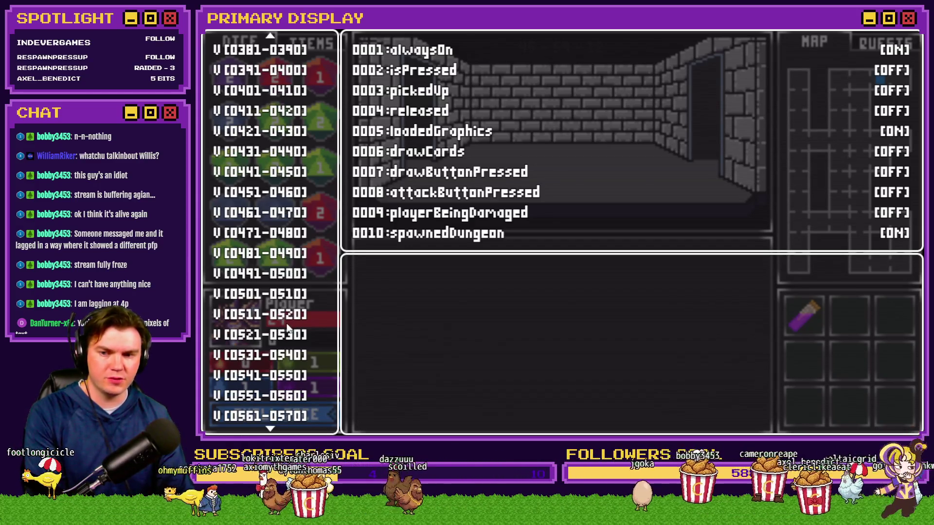
{"action": "scroll", "coordinate": [287, 327], "scroll_direction": "down", "scroll_amount": 10}
{"action": "left_click", "coordinate": [262, 233]}
{"action": "left_click", "coordinate": [263, 213]}
{"action": "key", "text": "Down"}
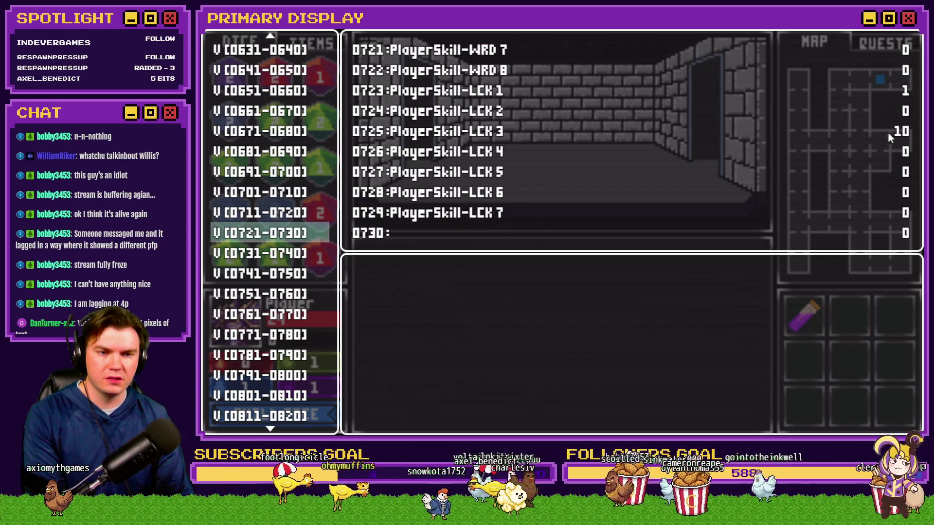
{"action": "key", "text": "alt+F4"}
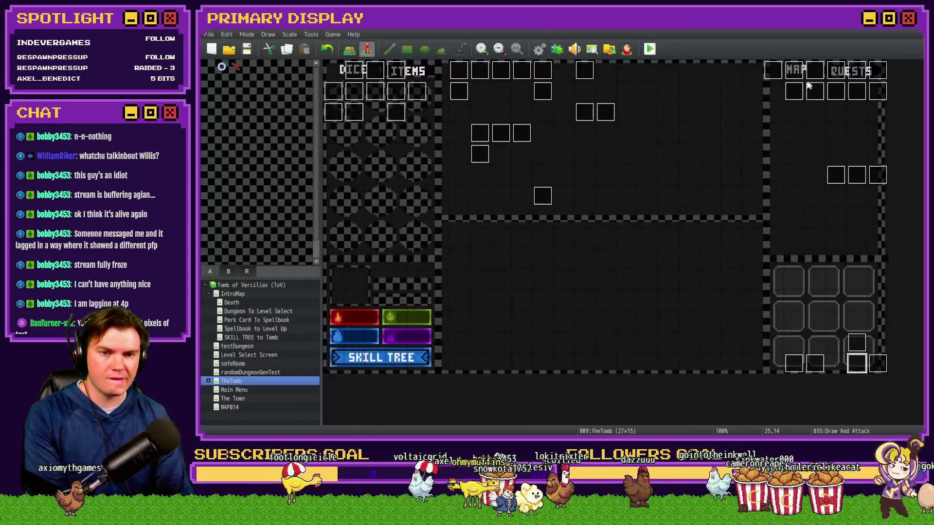
Reopen the Draw And Attack event and compare its second and third pages
{"action": "double_click", "coordinate": [859, 370]}
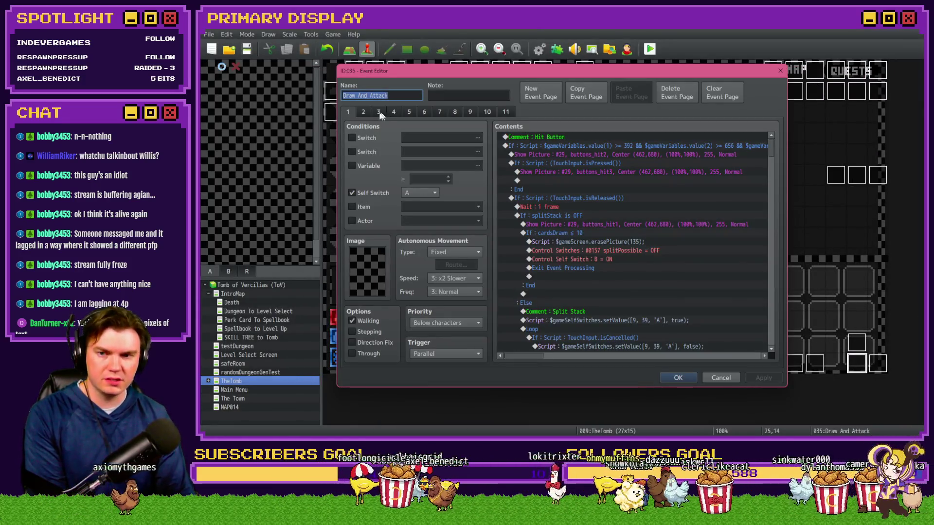
{"action": "left_click", "coordinate": [364, 112]}
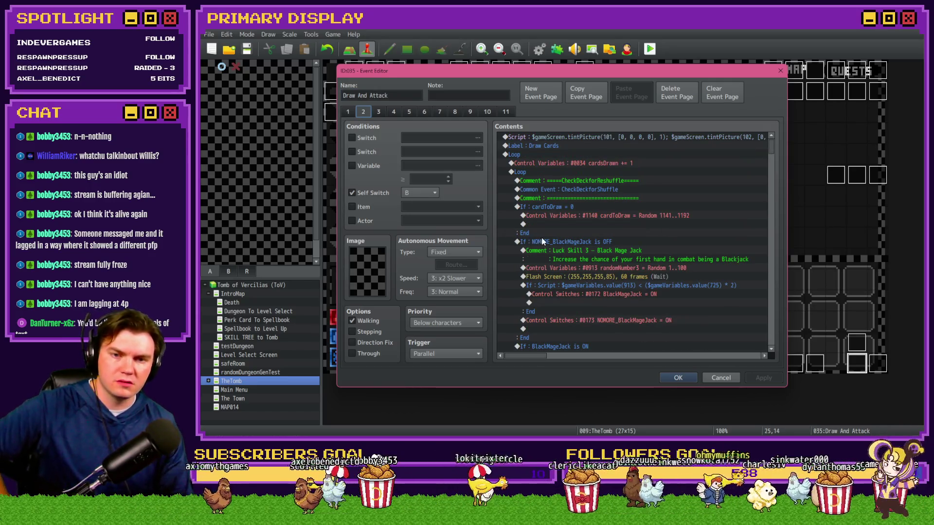
{"action": "left_click", "coordinate": [378, 112]}
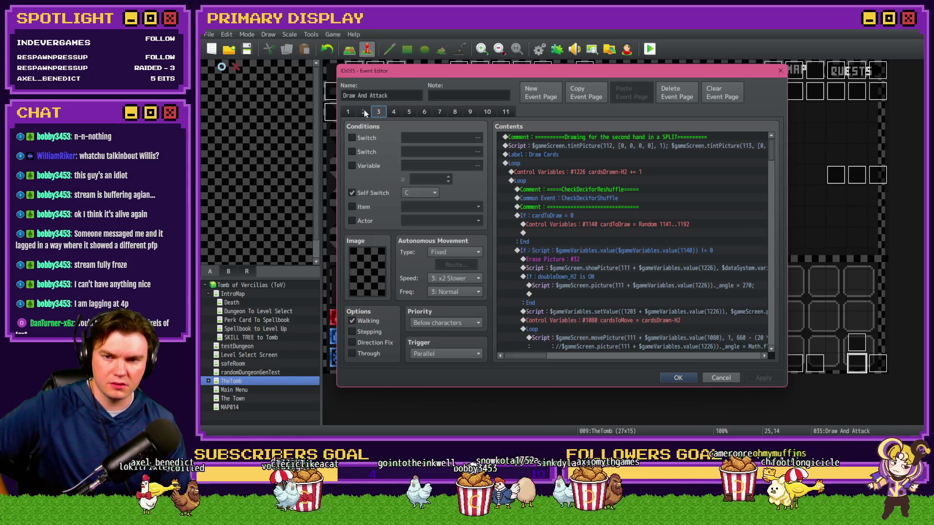
{"action": "left_click", "coordinate": [363, 112]}
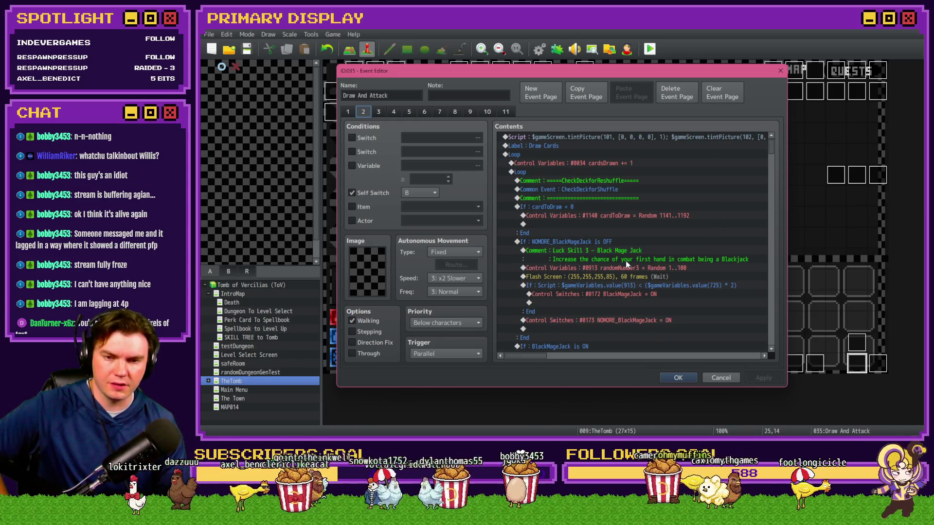
Select the NOMORE_BlackMageJack block and Flash Screen line, then switch to the running game
{"action": "left_click", "coordinate": [562, 244]}
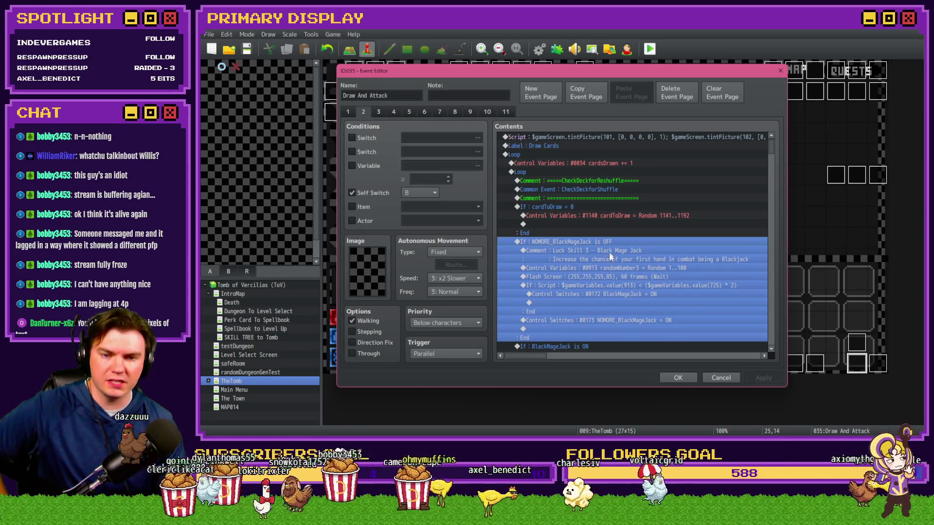
{"action": "left_click", "coordinate": [609, 285]}
{"action": "left_click", "coordinate": [610, 302]}
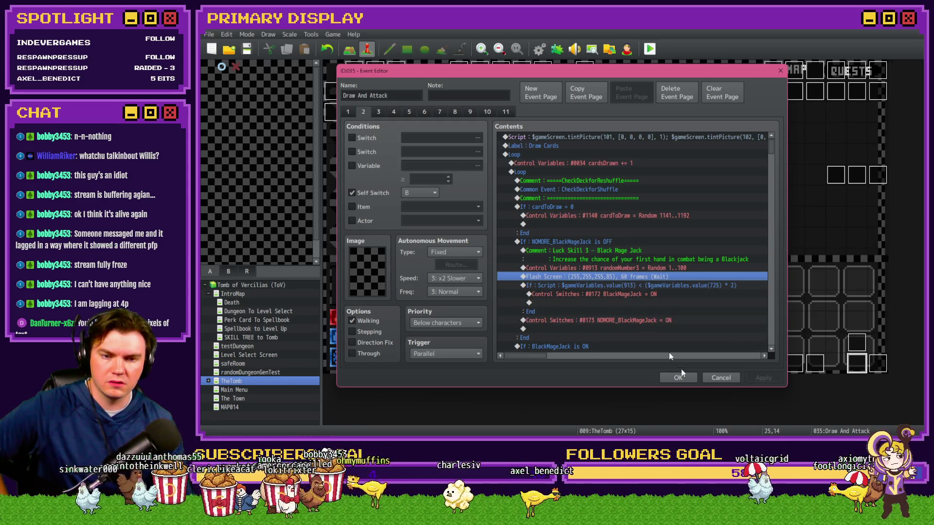
{"action": "key", "text": "alt+Tab"}
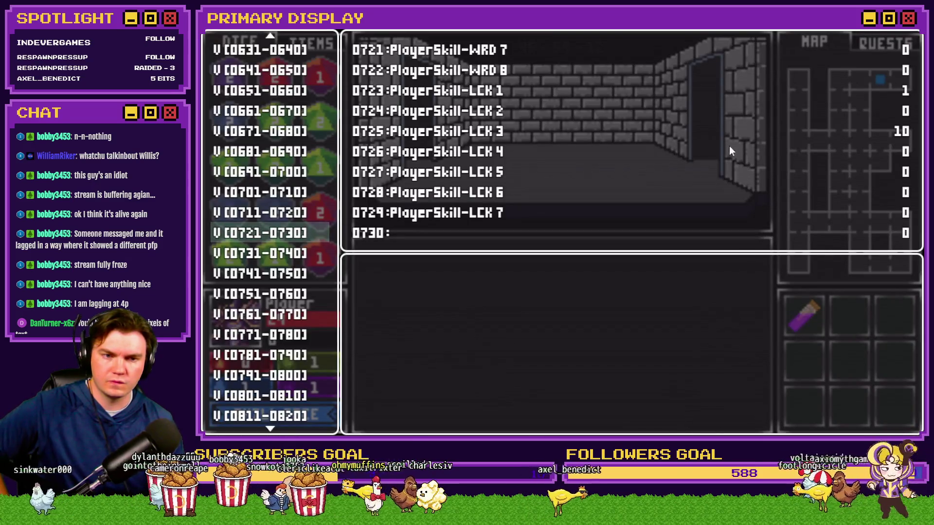
Raise PlayerSkill-LCK 3 from 10 to 50 and start a Slime battle
{"action": "key", "text": "Return"}
{"action": "key", "text": "Down"}
{"action": "key", "text": "Down"}
{"action": "key", "text": "Down"}
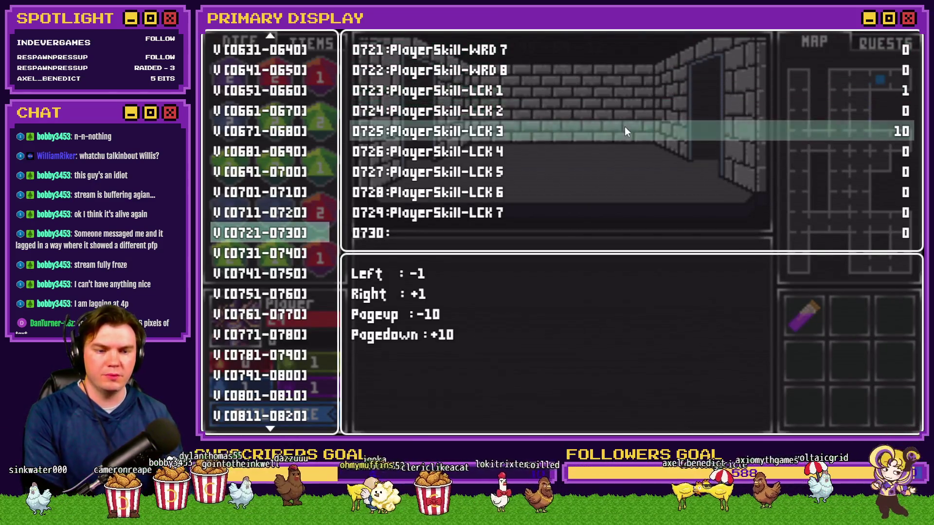
{"action": "key", "text": "Page_Down"}
{"action": "key", "text": "Page_Down"}
{"action": "key", "text": "Page_Down"}
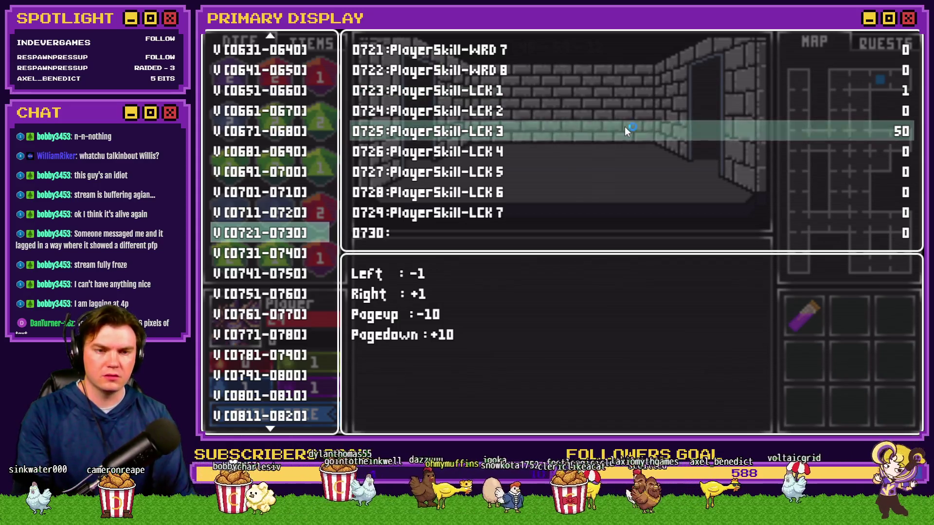
{"action": "key", "text": "Escape"}
{"action": "key", "text": "Up"}
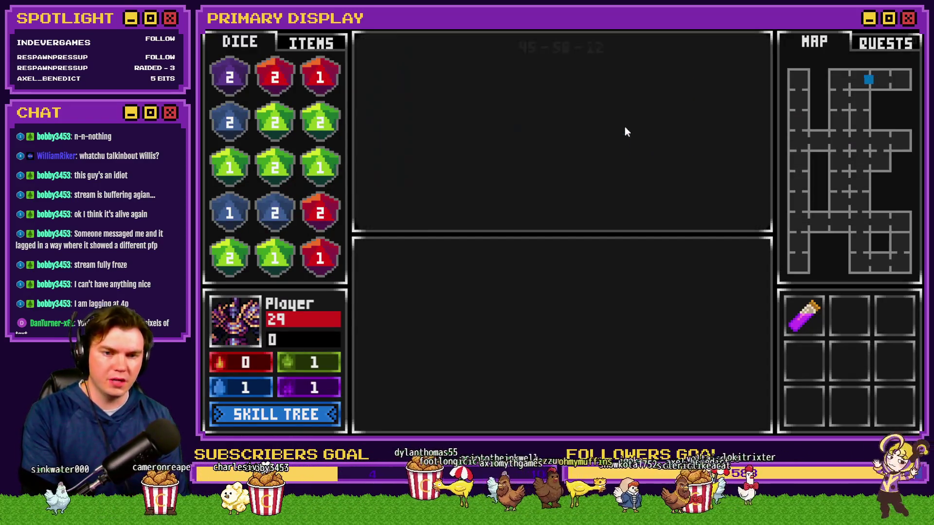
Check the BlackMageJack switches in debug group 0171–0180 during the battle
{"action": "key", "text": "F9"}
{"action": "scroll", "coordinate": [263, 307], "scroll_direction": "up", "scroll_amount": 9}
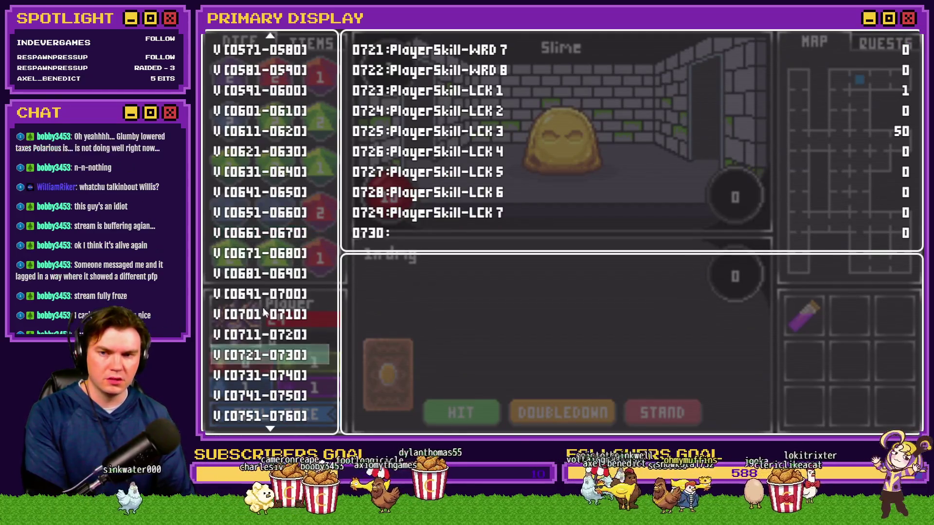
{"action": "scroll", "coordinate": [263, 310], "scroll_direction": "up", "scroll_amount": 11}
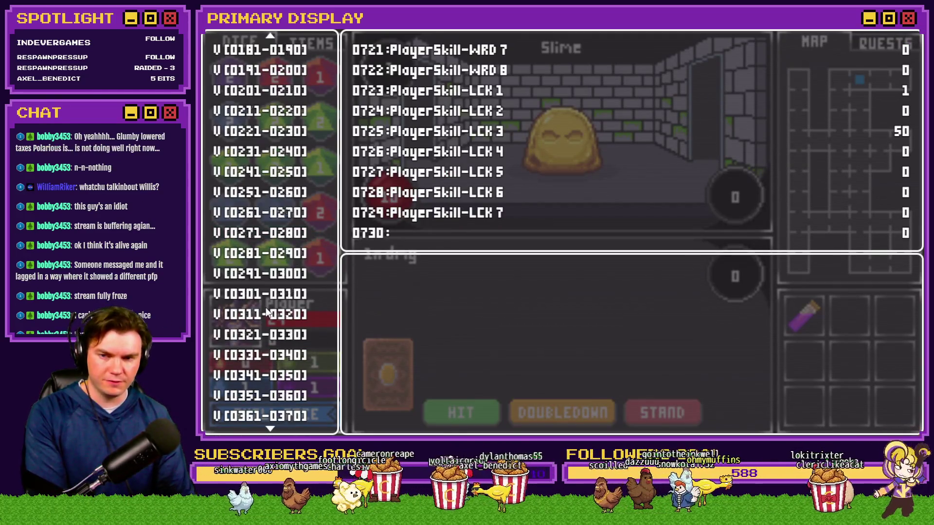
{"action": "scroll", "coordinate": [268, 316], "scroll_direction": "up", "scroll_amount": 11}
{"action": "left_click", "coordinate": [269, 172]}
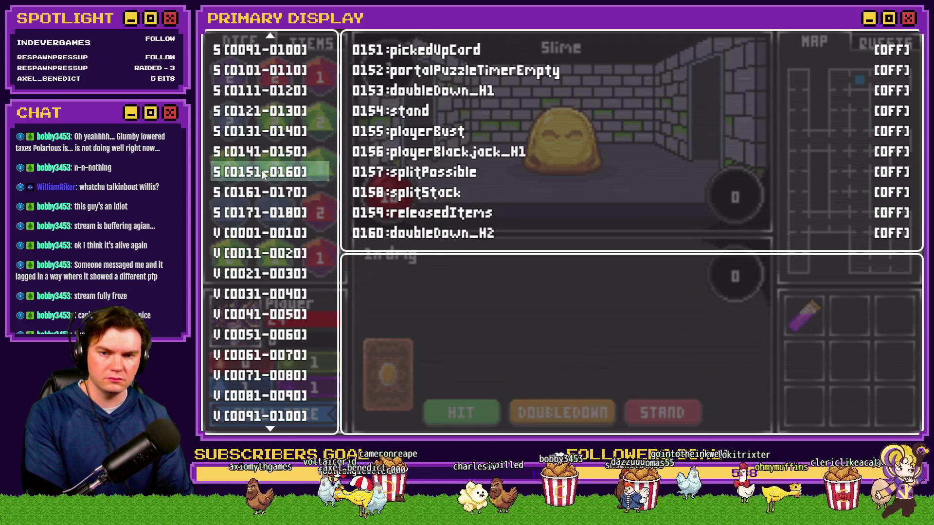
{"action": "key", "text": "Down"}
{"action": "key", "text": "Down"}
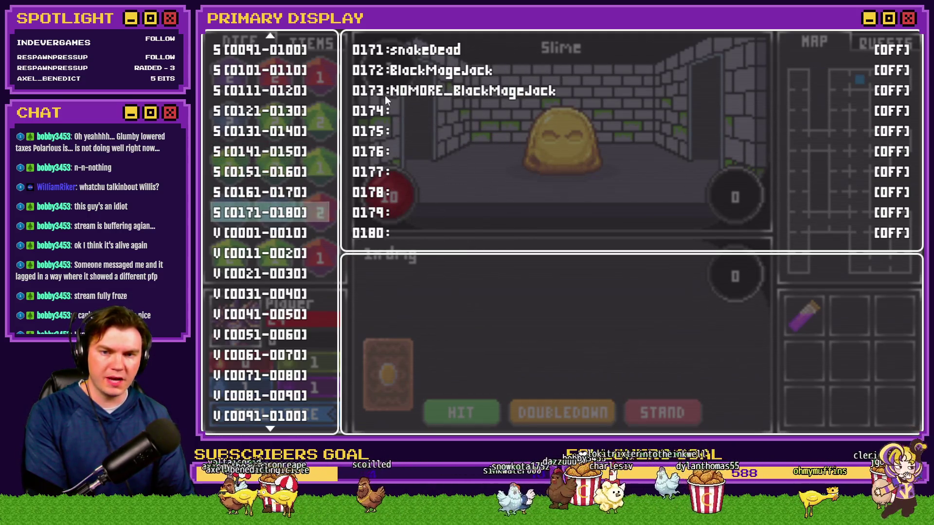
{"action": "key", "text": "Escape"}
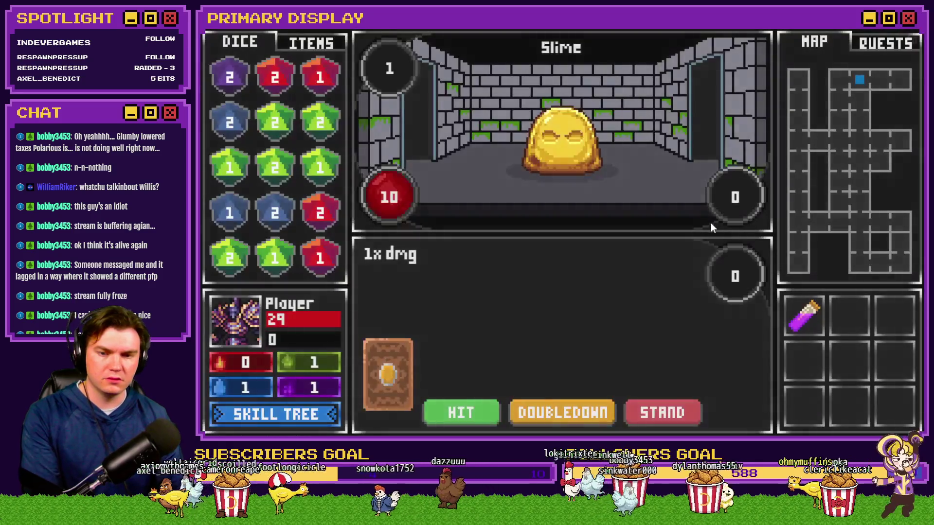
Recheck the switches and cardsDrawn in variables 0031–0040, then close the playtest
{"action": "key", "text": "F9"}
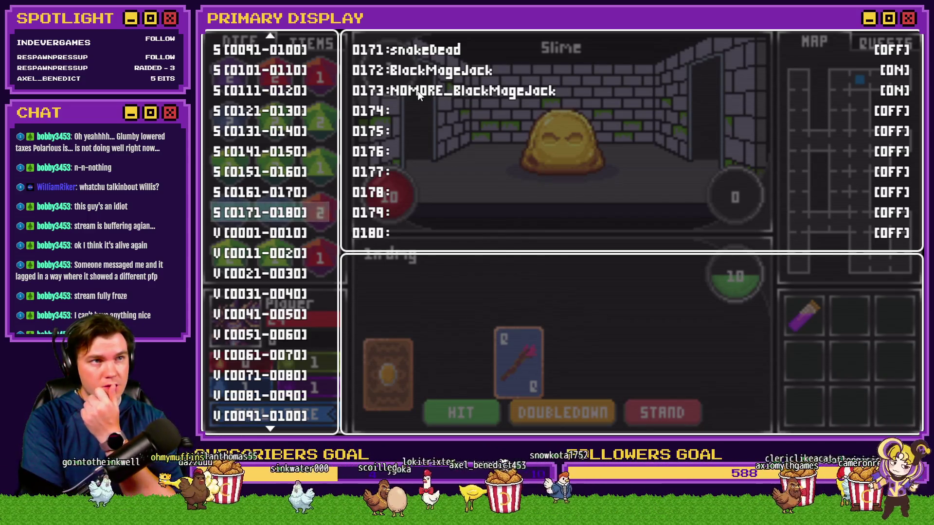
{"action": "key", "text": "Down"}
{"action": "key", "text": "Down"}
{"action": "key", "text": "Down"}
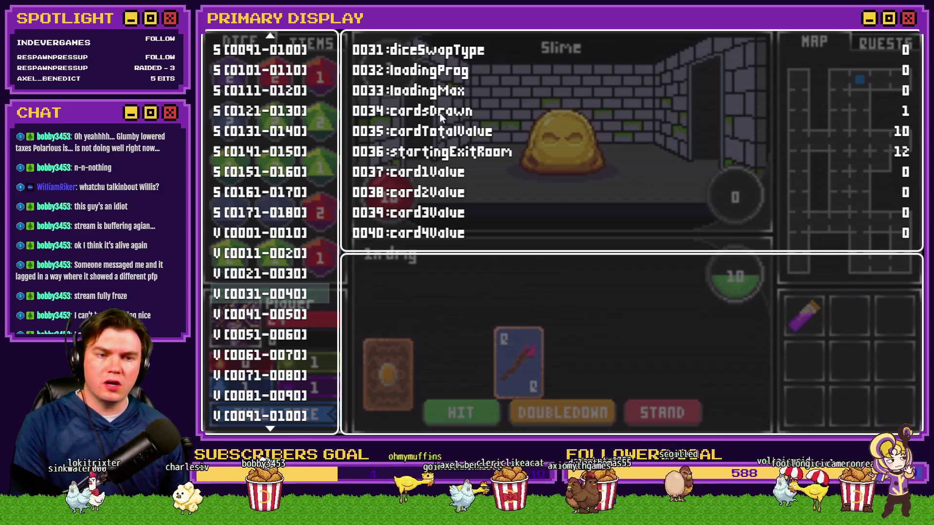
{"action": "left_click", "coordinate": [873, 28]}
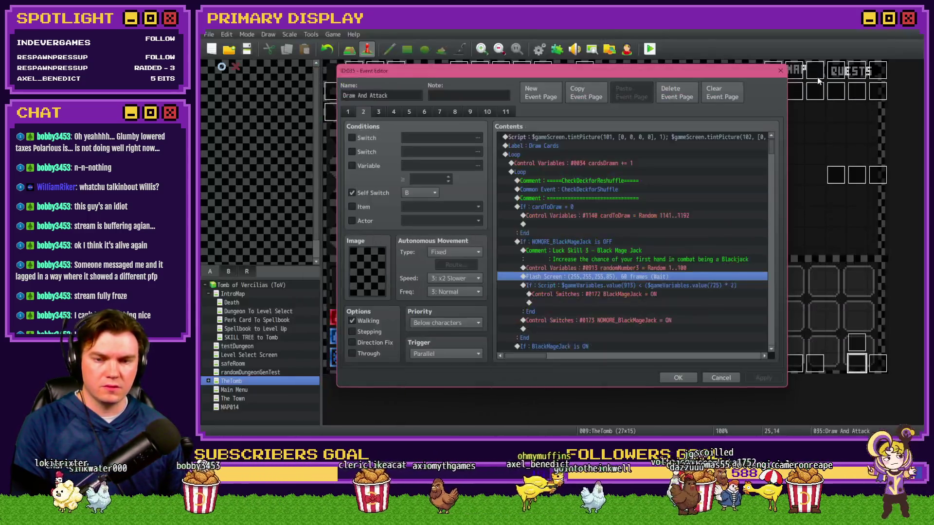
Inspect the cardsDrawn = 1 condition and its randomNumber1 command
{"action": "scroll", "coordinate": [637, 189], "scroll_direction": "down", "scroll_amount": 3}
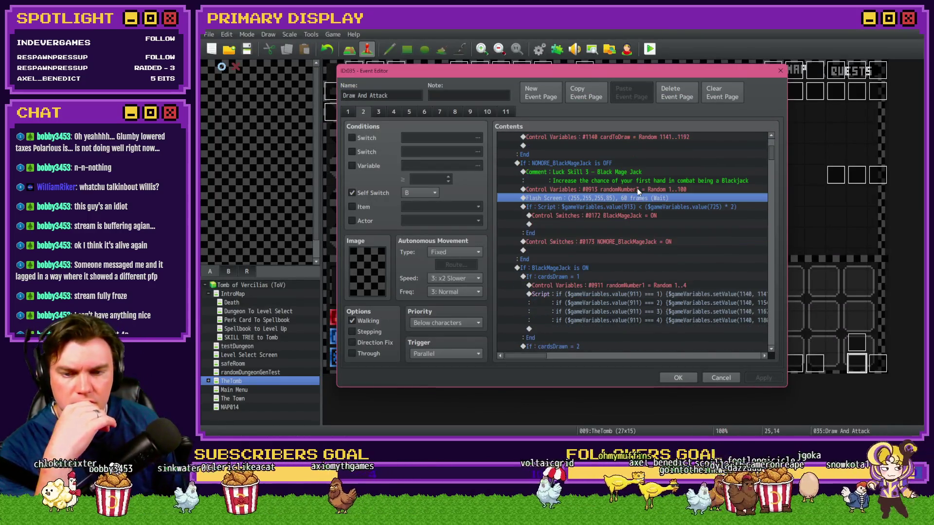
{"action": "double_click", "coordinate": [566, 278]}
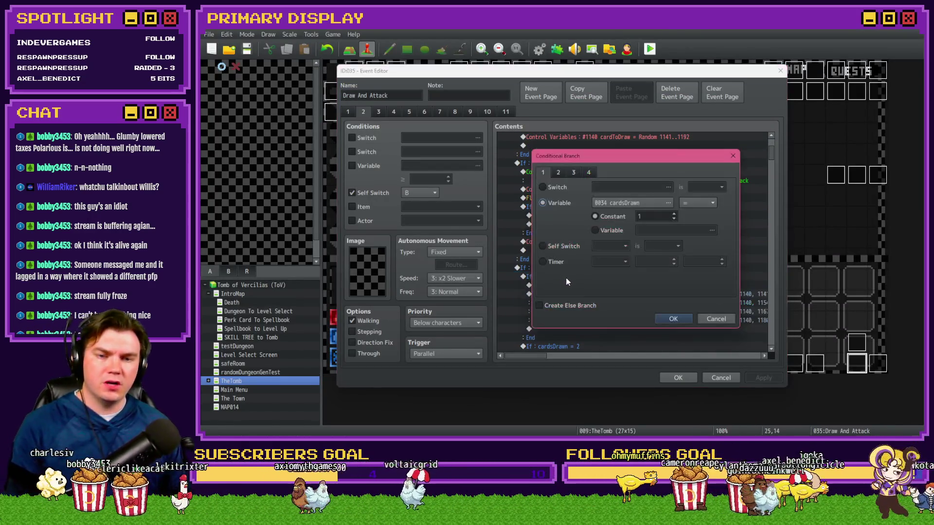
{"action": "key", "text": "Return"}
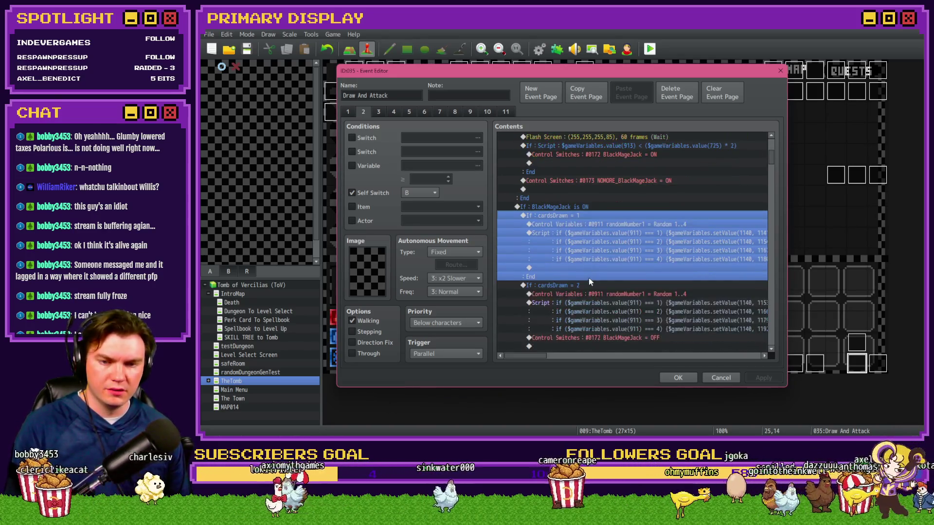
{"action": "left_click", "coordinate": [624, 221]}
{"action": "left_click", "coordinate": [624, 215]}
{"action": "left_click", "coordinate": [623, 222]}
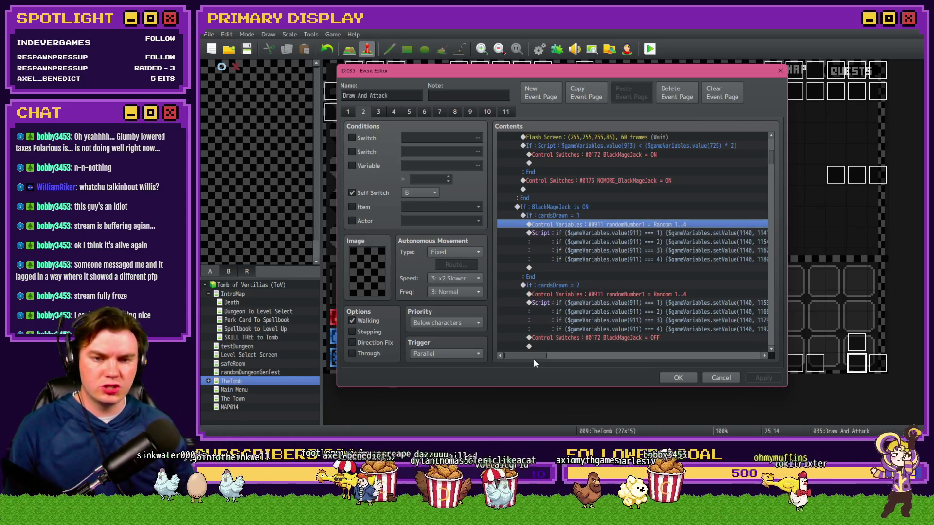
Delete the cardToDraw random 1141..1192 command and apply the Draw And Attack event
{"action": "scroll", "coordinate": [598, 310], "scroll_direction": "down", "scroll_amount": 3}
{"action": "scroll", "coordinate": [563, 356], "scroll_direction": "left", "scroll_amount": 1}
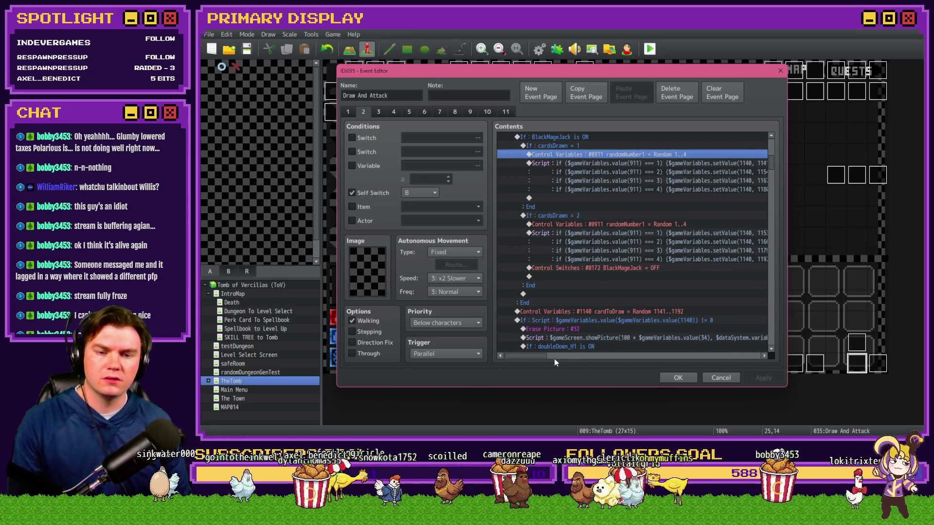
{"action": "left_click", "coordinate": [593, 312]}
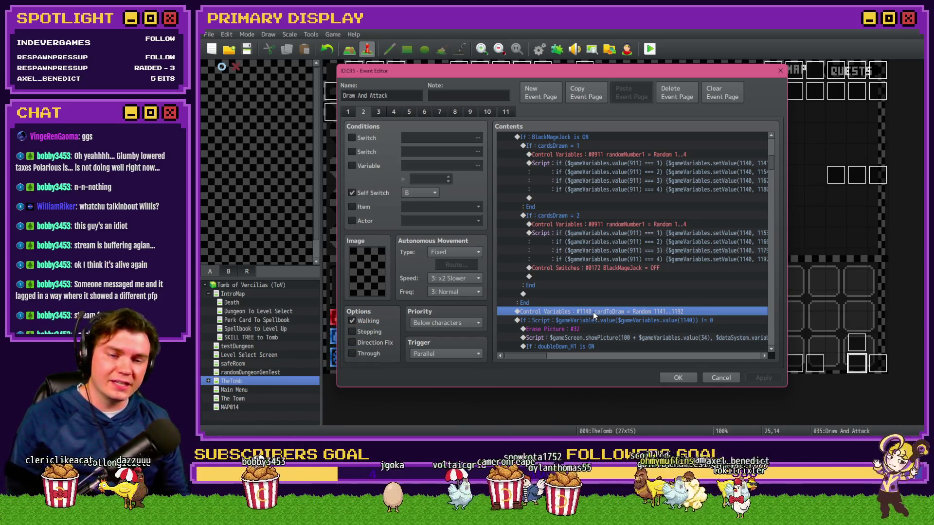
{"action": "scroll", "coordinate": [551, 212], "scroll_direction": "up", "scroll_amount": 2}
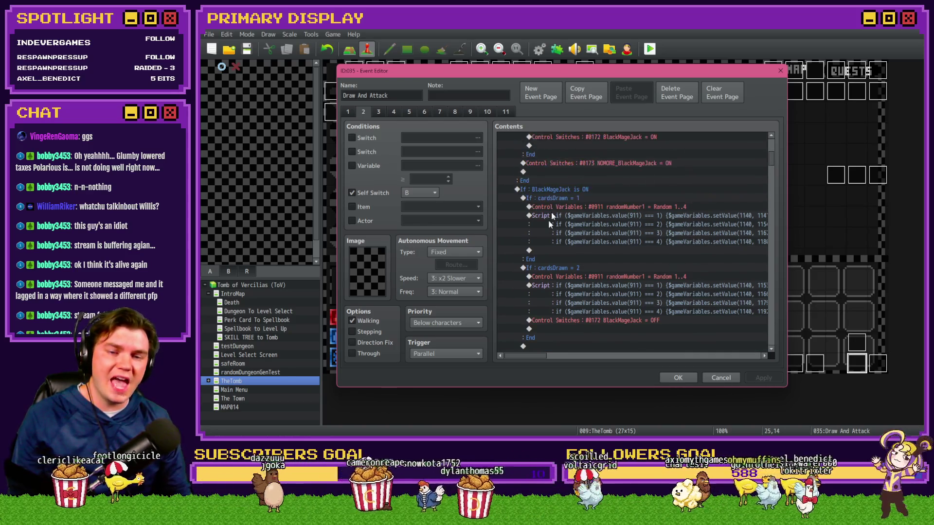
{"action": "scroll", "coordinate": [686, 194], "scroll_direction": "down", "scroll_amount": 2}
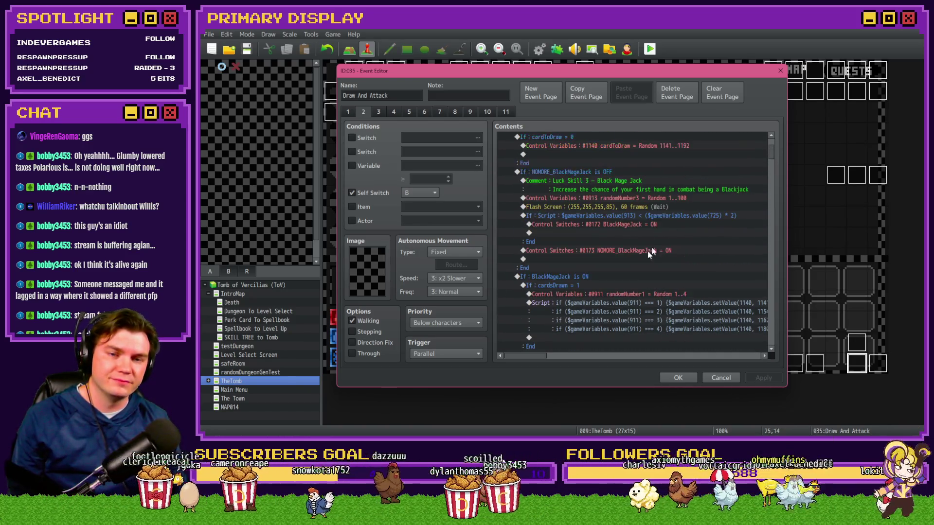
{"action": "scroll", "coordinate": [673, 297], "scroll_direction": "down", "scroll_amount": 2}
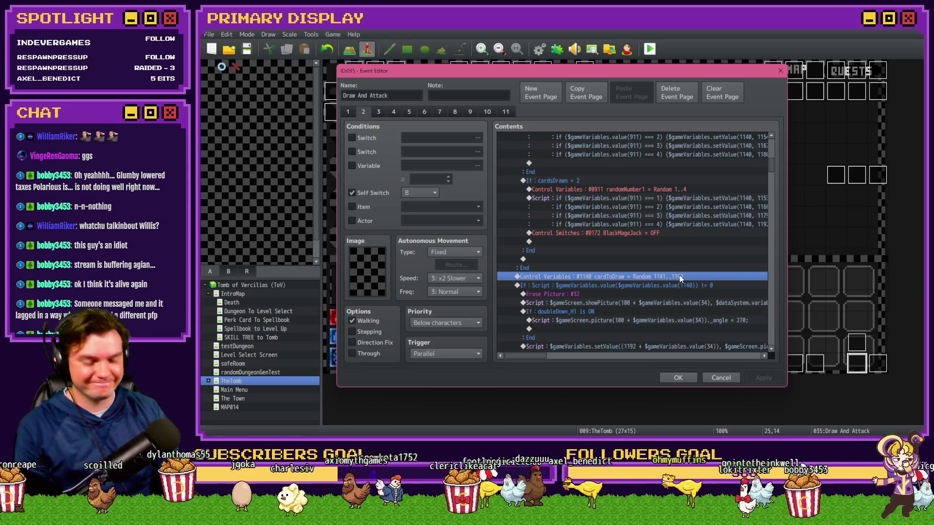
{"action": "key", "text": "Delete"}
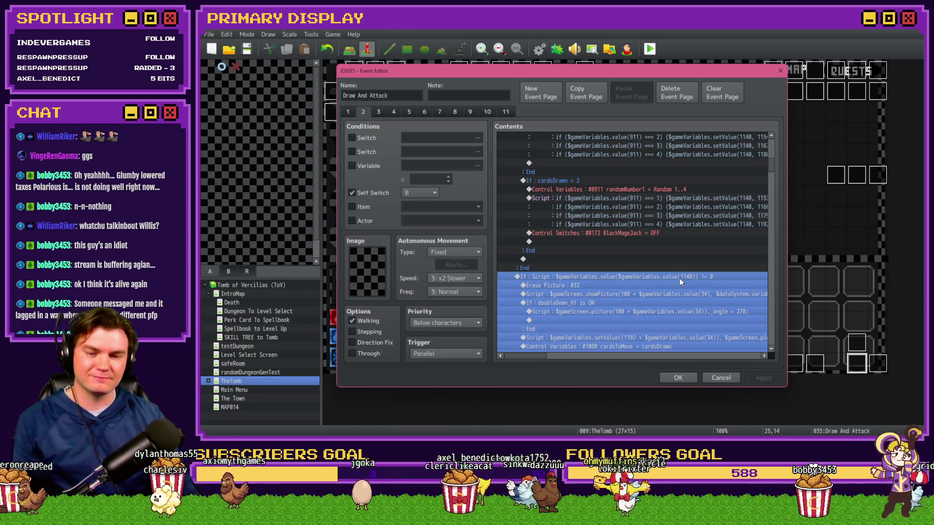
{"action": "left_click", "coordinate": [682, 269]}
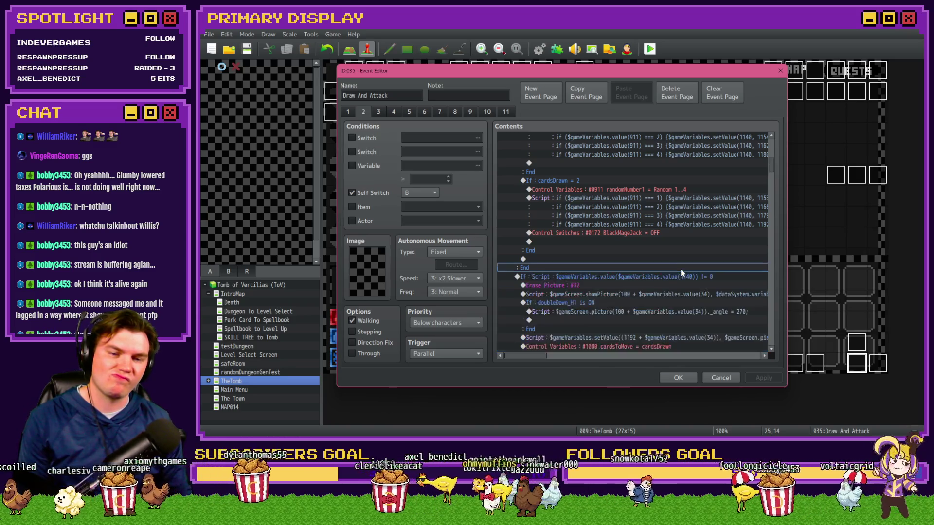
{"action": "left_click", "coordinate": [679, 375]}
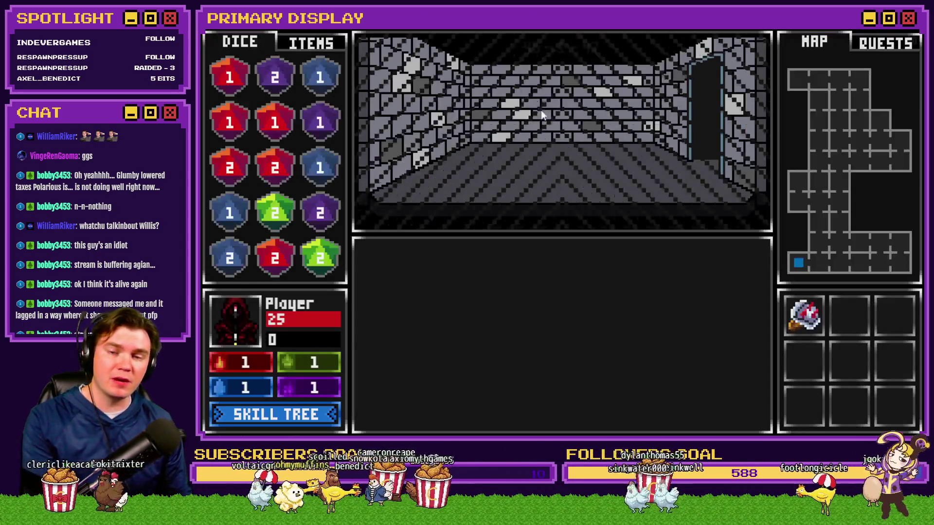
Spend three skill points upgrading the 2x luck skill in the skill tree
{"action": "left_click", "coordinate": [273, 423]}
{"action": "left_click", "coordinate": [756, 253]}
{"action": "left_click", "coordinate": [756, 253]}
{"action": "left_click", "coordinate": [756, 253]}
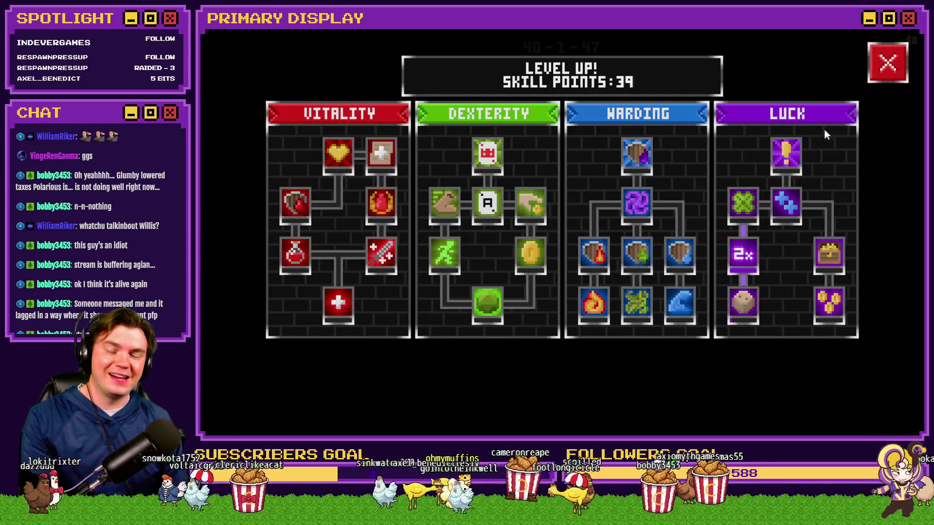
{"action": "left_click", "coordinate": [881, 78]}
Use the F9 debug window to raise PlayerSkill-LCK 3 (0725) from 10 to 50, then step into a Geo Elemental fight
{"action": "key", "text": "F9"}
{"action": "scroll", "coordinate": [261, 274], "scroll_direction": "down", "scroll_amount": 15}
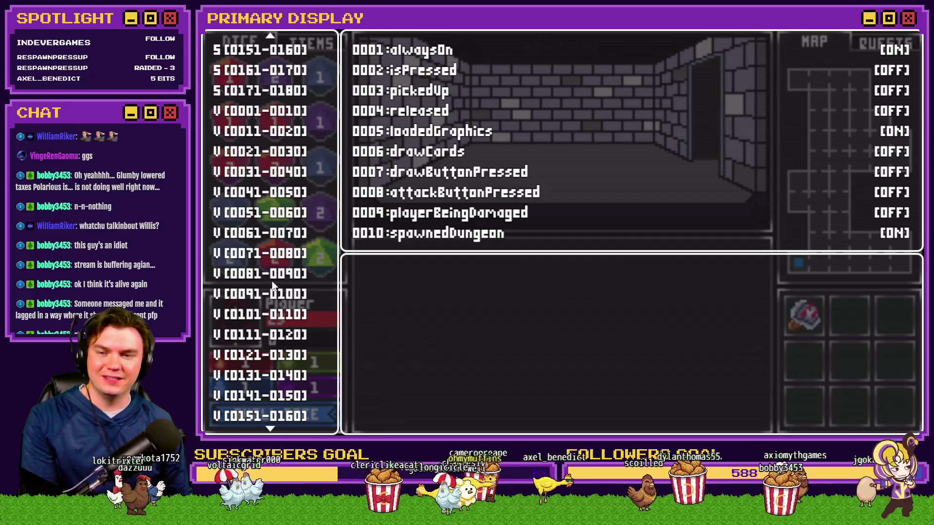
{"action": "scroll", "coordinate": [273, 292], "scroll_direction": "down", "scroll_amount": 20}
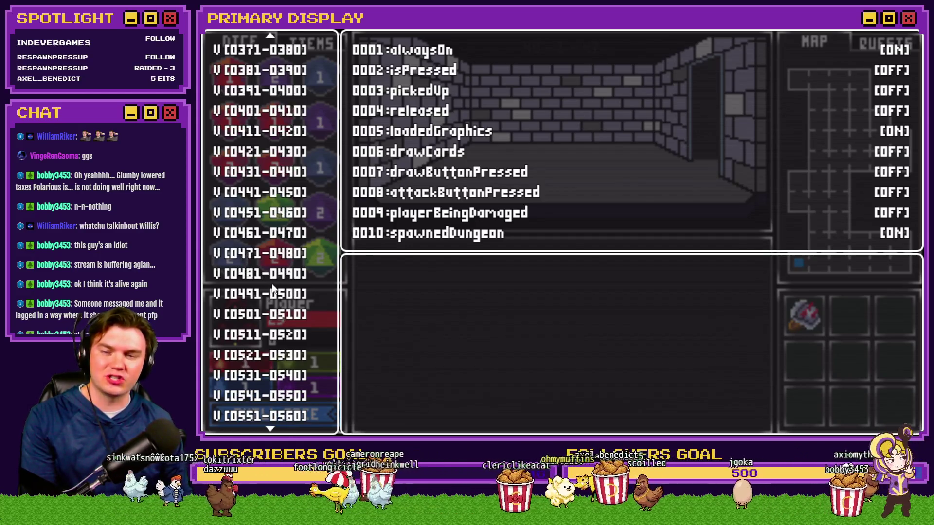
{"action": "scroll", "coordinate": [275, 291], "scroll_direction": "down", "scroll_amount": 8}
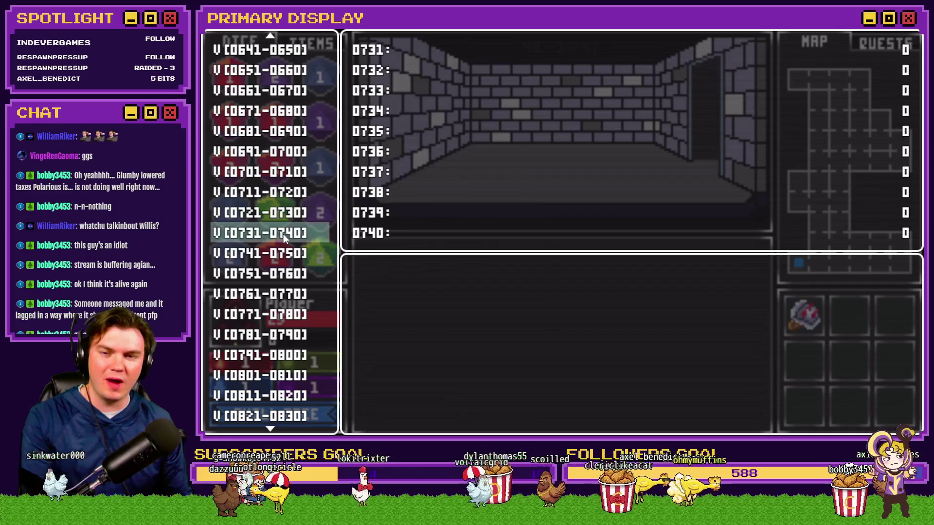
{"action": "key", "text": "Up"}
{"action": "key", "text": "Down"}
{"action": "key", "text": "Return"}
{"action": "key", "text": "Down"}
{"action": "key", "text": "Down"}
{"action": "key", "text": "Down"}
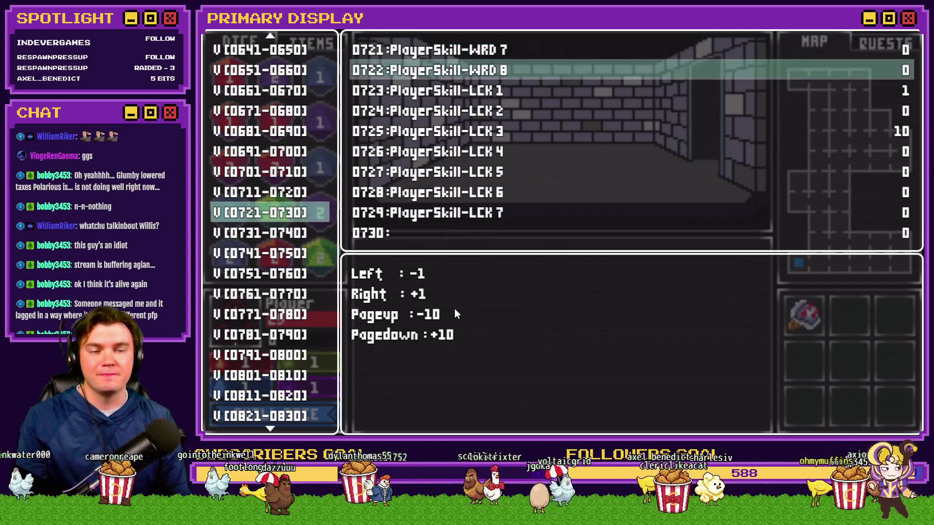
{"action": "key", "text": "Page_Down"}
{"action": "key", "text": "Page_Down"}
{"action": "key", "text": "Page_Down"}
{"action": "key", "text": "Escape"}
{"action": "key", "text": "Escape"}
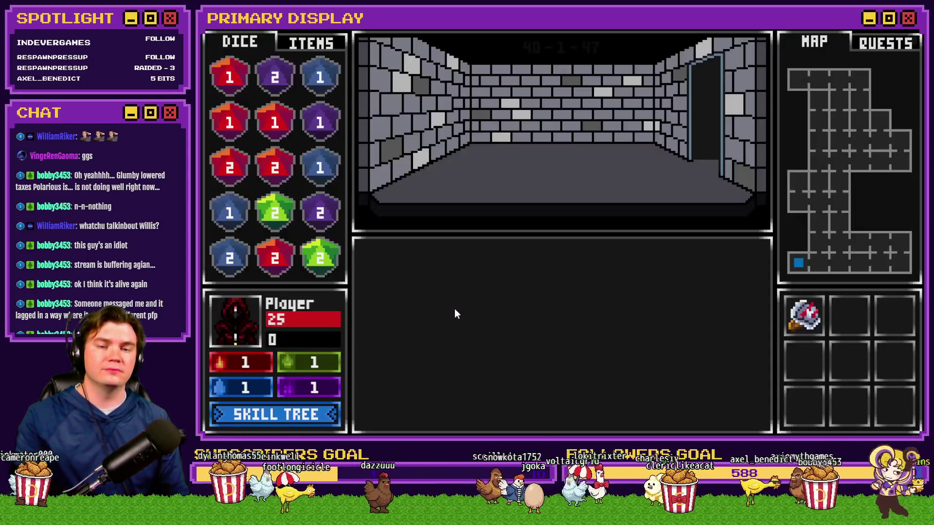
{"action": "key", "text": "Up"}
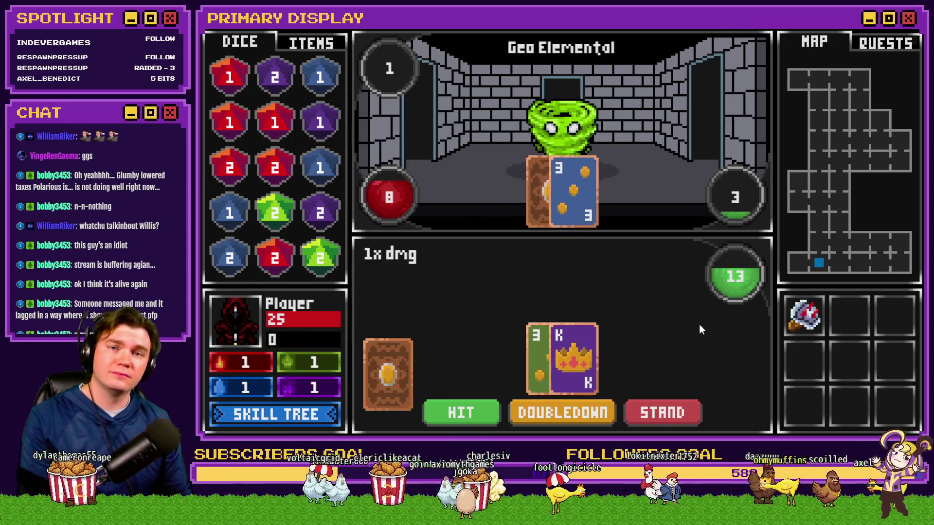
Finish the Geo Elemental blackjack hands, hitting to 21, then walk into a Glob fight and end the playtest
{"action": "left_click", "coordinate": [471, 408]}
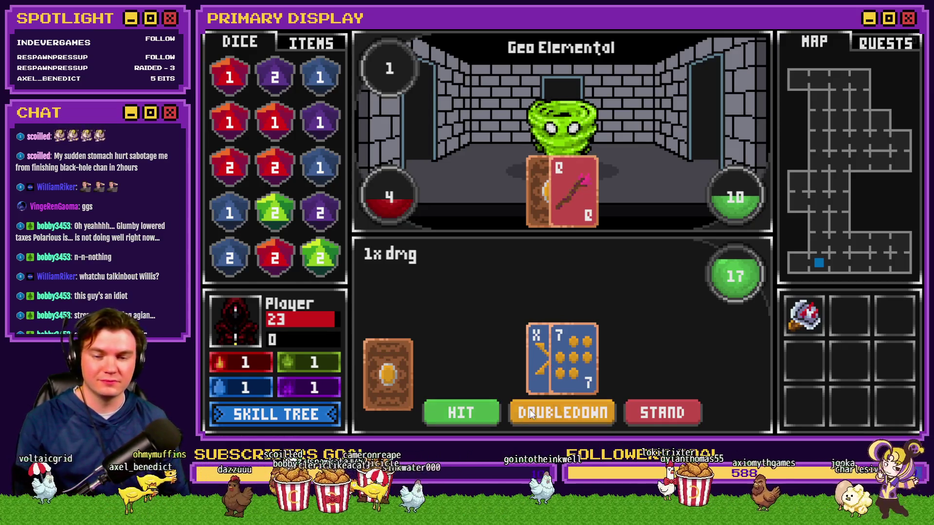
{"action": "left_click", "coordinate": [624, 412]}
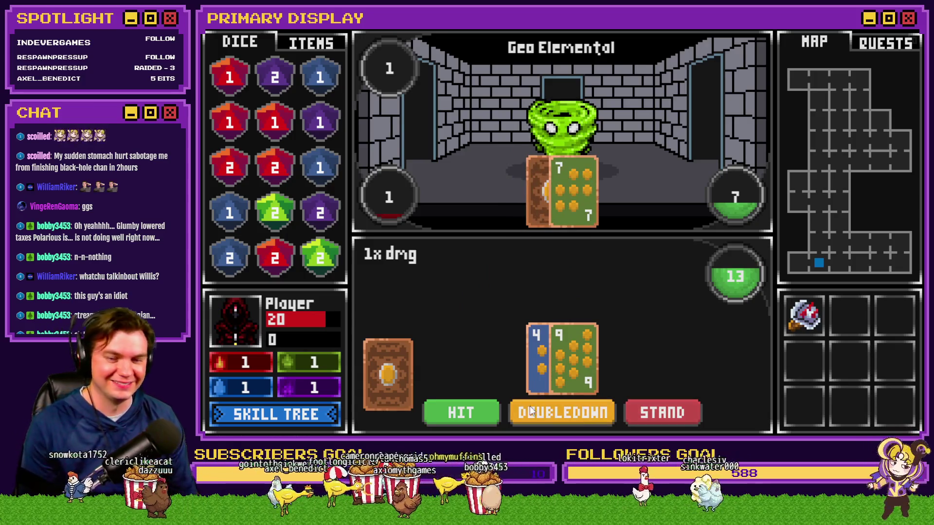
{"action": "left_click", "coordinate": [466, 416]}
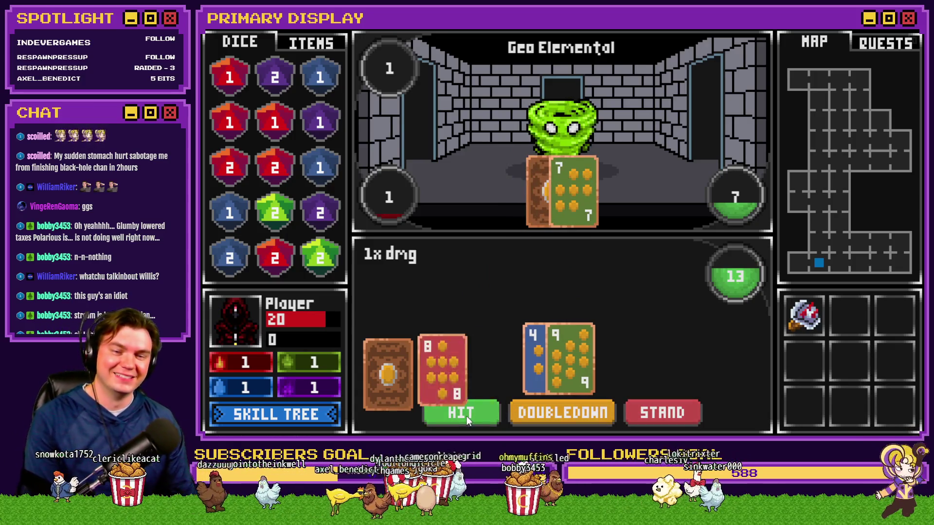
{"action": "left_click", "coordinate": [690, 414]}
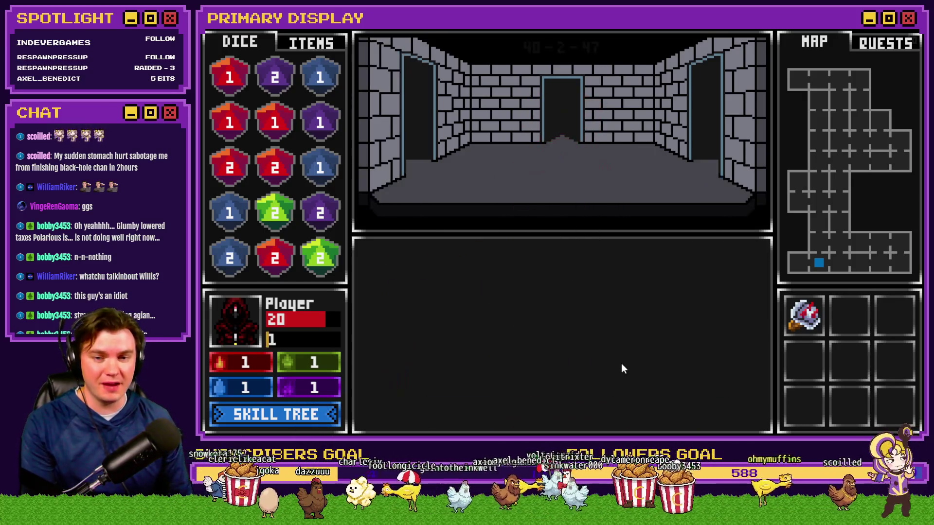
{"action": "key", "text": "w"}
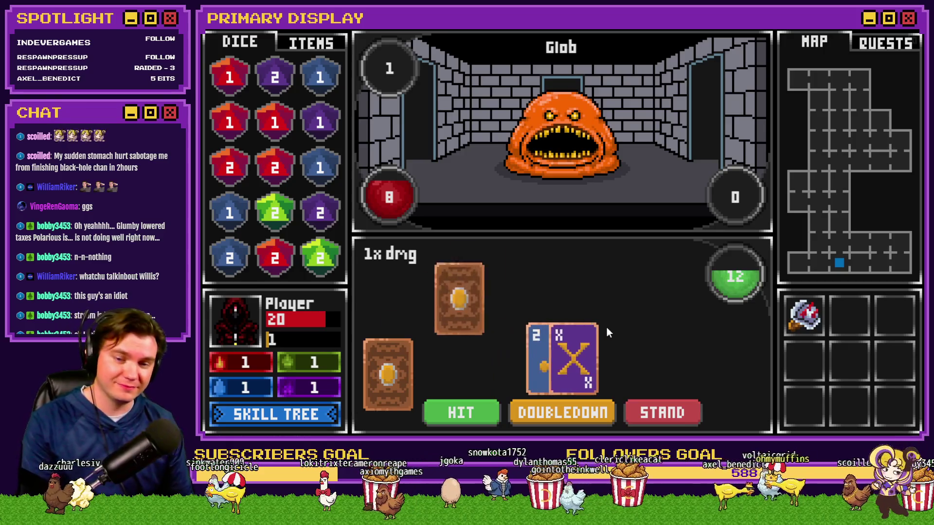
{"action": "key", "text": "alt+F4"}
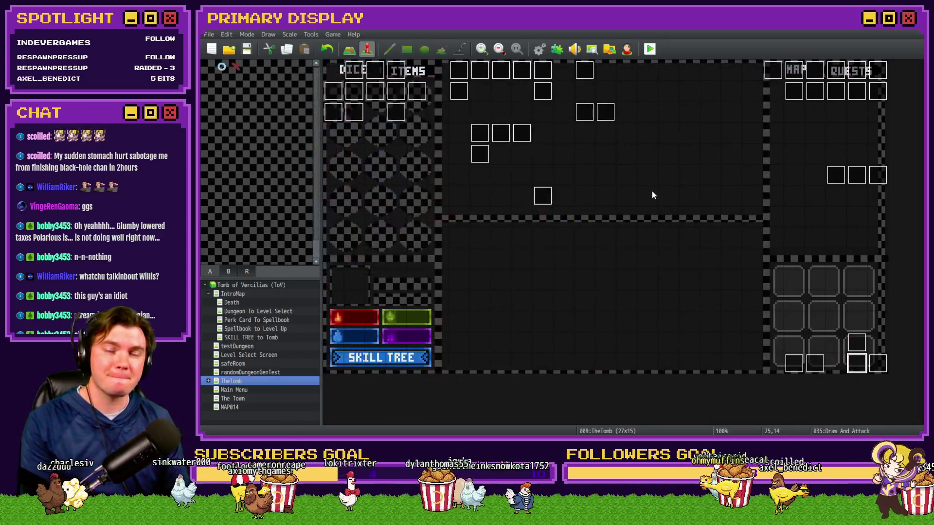
Delete Flash Screen from page 2 of event 035 Draw And Attack, save the event, and launch a playtest
{"action": "double_click", "coordinate": [858, 368]}
{"action": "left_click", "coordinate": [363, 112]}
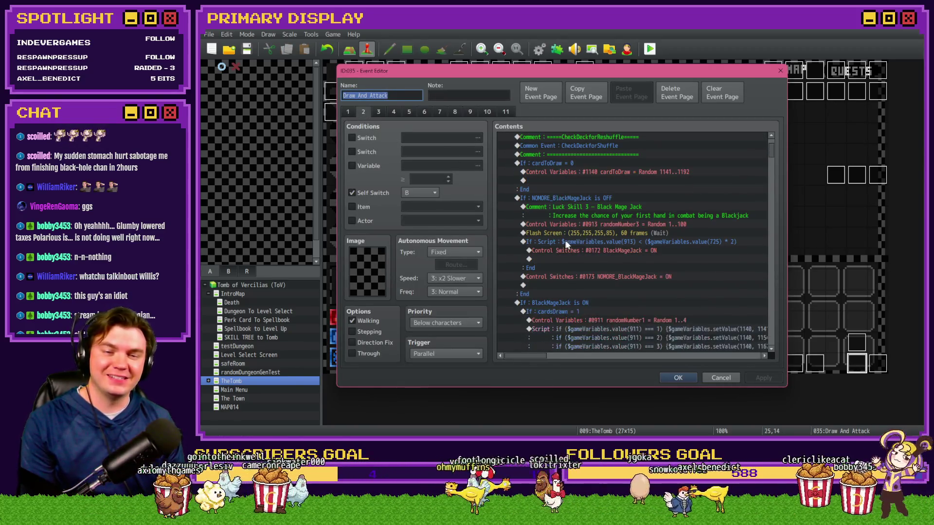
{"action": "left_click", "coordinate": [594, 232]}
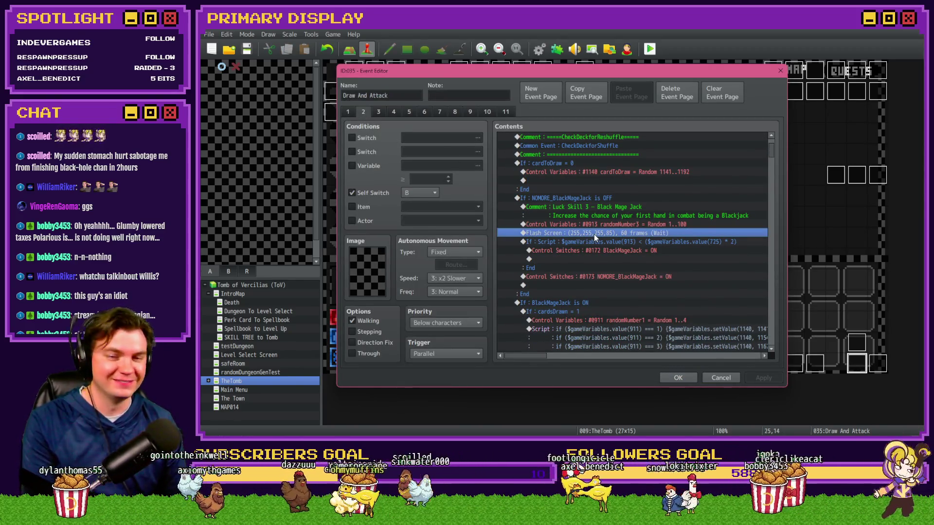
{"action": "key", "text": "Delete"}
{"action": "left_click", "coordinate": [678, 378]}
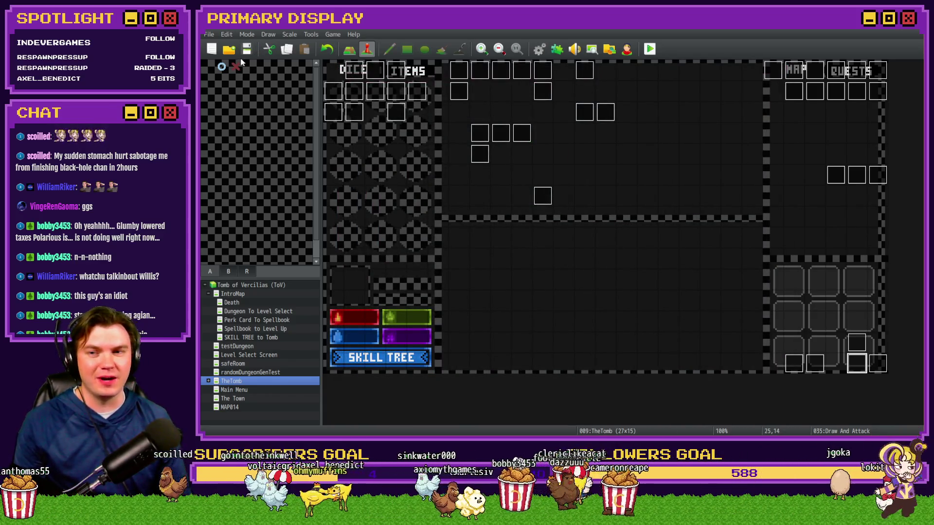
{"action": "left_click", "coordinate": [650, 50]}
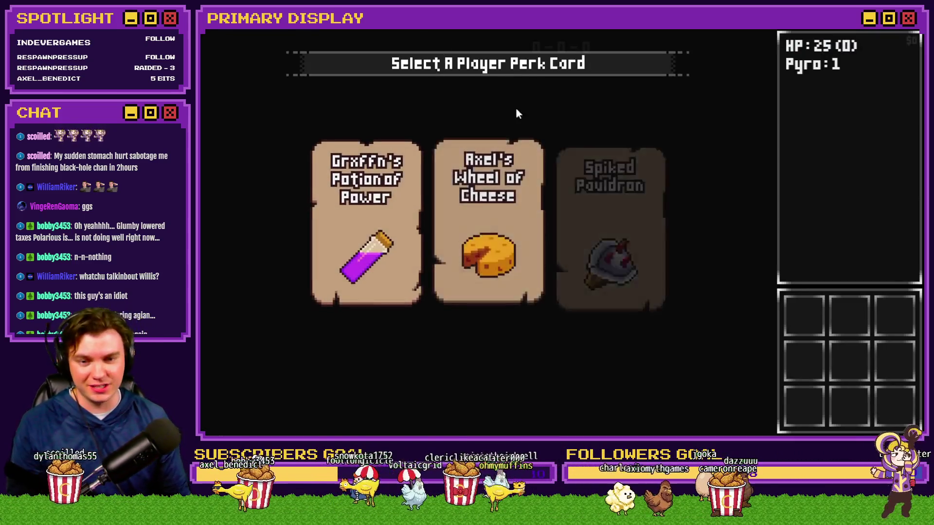
Choose the Spiked Pauldron card on the Select A Player Perk Card screen
{"action": "mouse_move", "coordinate": [622, 188]}
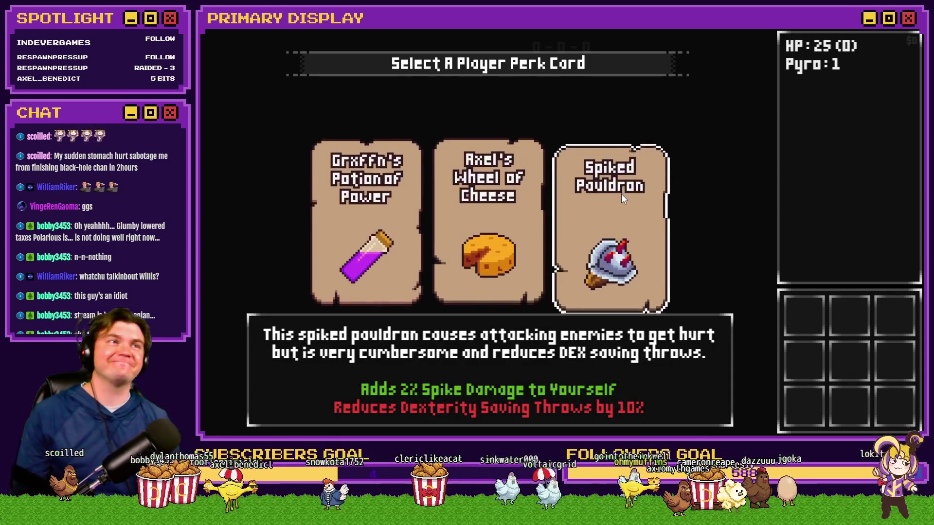
{"action": "left_click", "coordinate": [621, 194]}
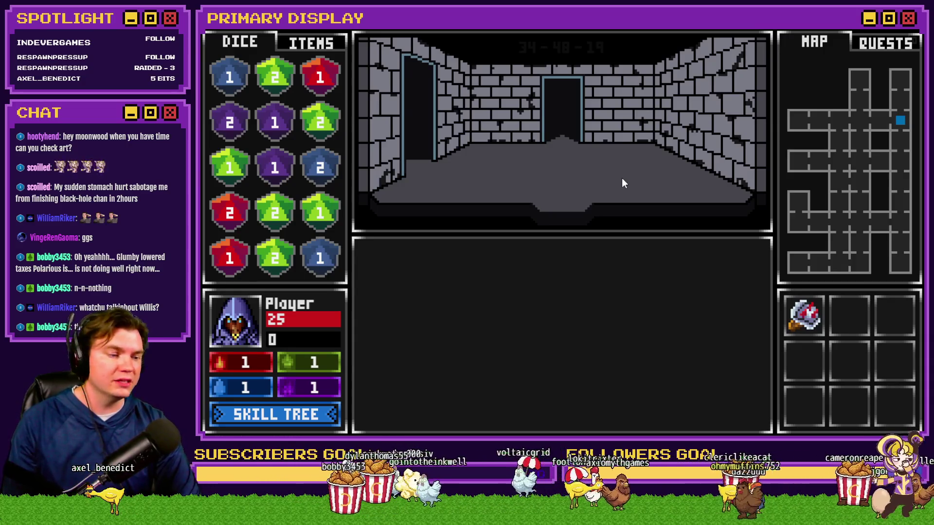
Invest four skill points in Black Mage Jack in the skill tree
{"action": "left_click", "coordinate": [316, 421]}
{"action": "left_click", "coordinate": [743, 255]}
{"action": "left_click", "coordinate": [744, 255]}
{"action": "left_click", "coordinate": [744, 256]}
{"action": "left_click", "coordinate": [744, 255]}
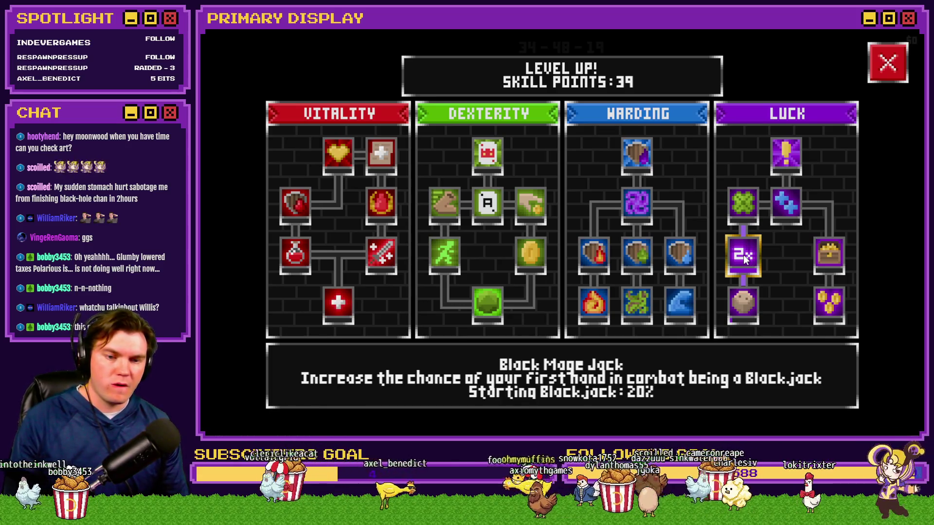
{"action": "left_click", "coordinate": [889, 61]}
Browse the F9 debug variable ranges, checking the 0751-0760 values
{"action": "key", "text": "F9"}
{"action": "key", "text": "Down"}
{"action": "key", "text": "Down"}
{"action": "key", "text": "Down"}
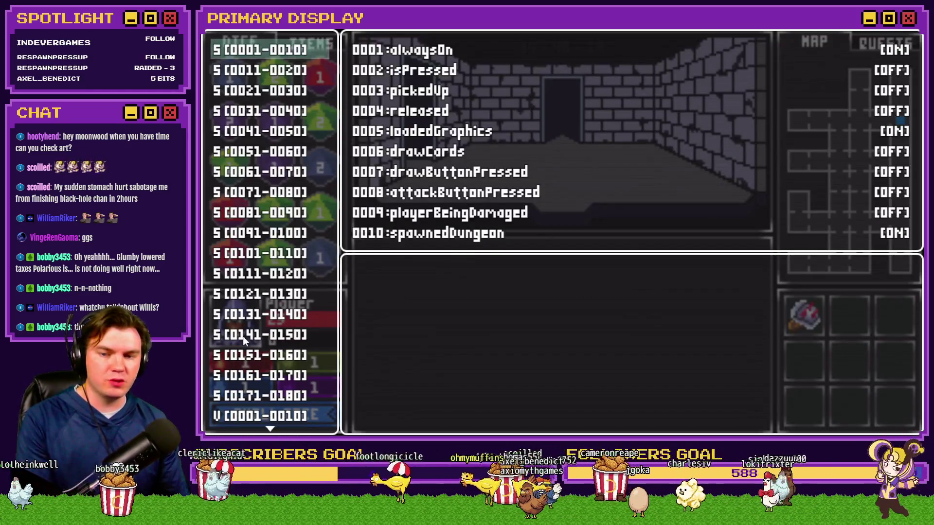
{"action": "key", "text": "Down"}
{"action": "key", "text": "Down"}
{"action": "key", "text": "Down"}
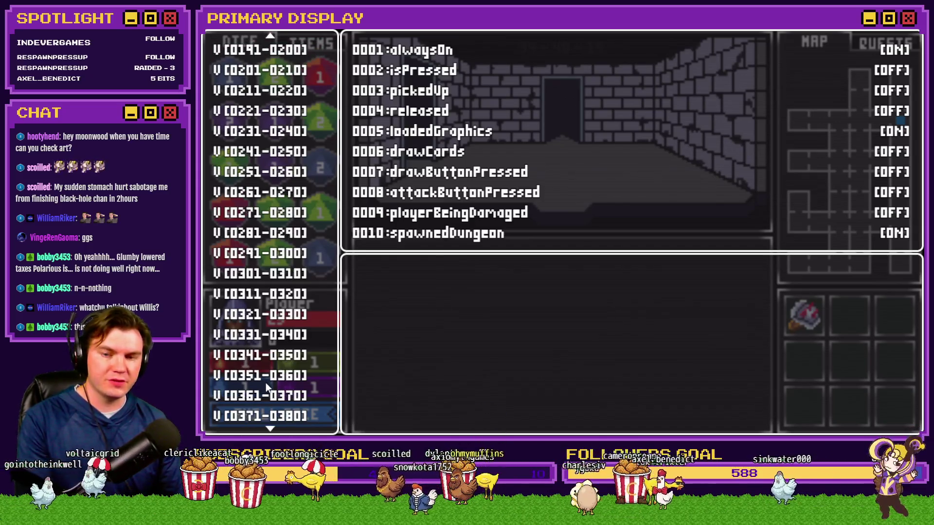
{"action": "scroll", "coordinate": [269, 378], "scroll_direction": "down", "scroll_amount": 20}
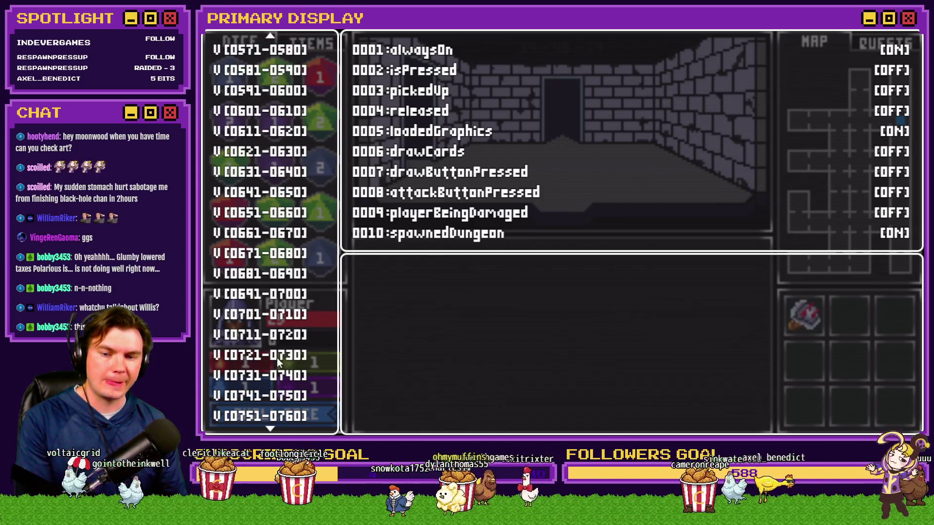
{"action": "key", "text": "Down"}
{"action": "key", "text": "Down"}
{"action": "key", "text": "Down"}
{"action": "key", "text": "Up"}
{"action": "key", "text": "Return"}
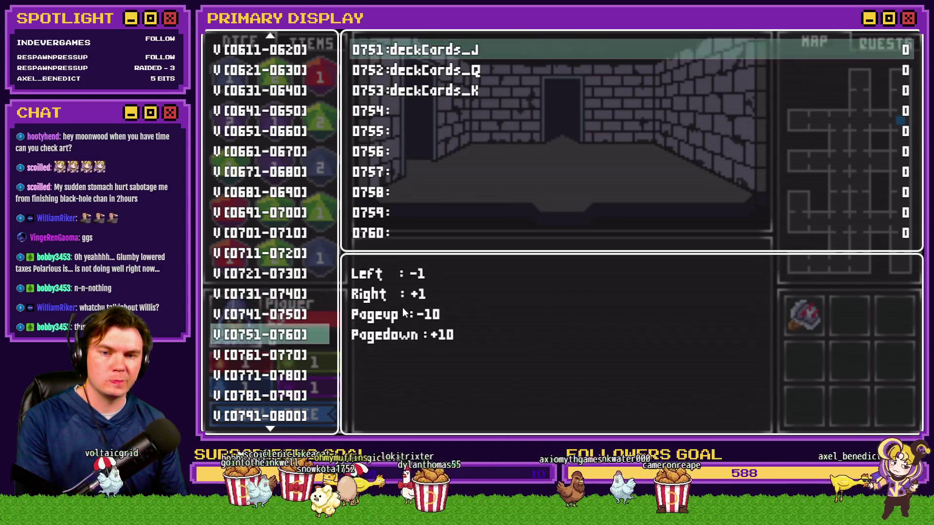
{"action": "key", "text": "Escape"}
Raise PlayerSkill-LCK 3 (0725) from 10 to 50 and walk into the Gargoyle encounter
{"action": "key", "text": "Up"}
{"action": "key", "text": "Up"}
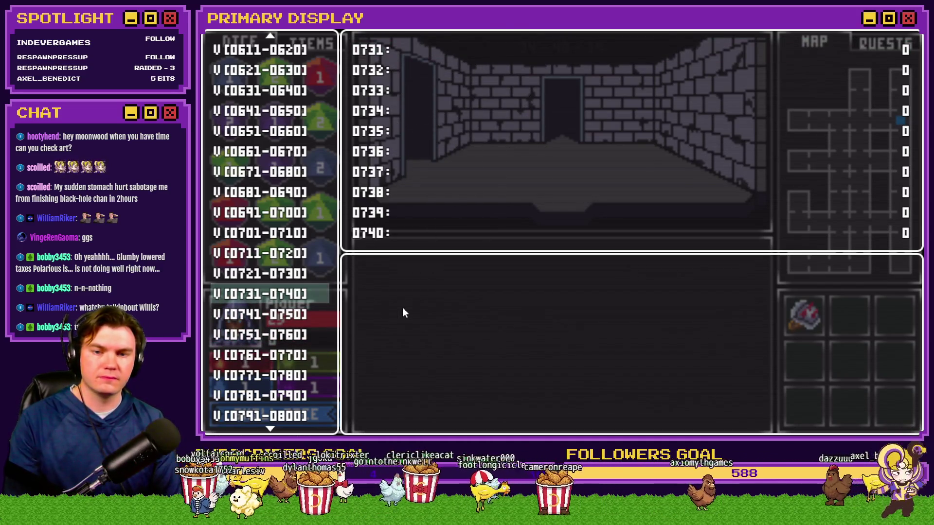
{"action": "key", "text": "Up"}
{"action": "key", "text": "Return"}
{"action": "key", "text": "Down"}
{"action": "key", "text": "Down"}
{"action": "key", "text": "Down"}
{"action": "key", "text": "Page_Down"}
{"action": "key", "text": "Page_Down"}
{"action": "key", "text": "Page_Down"}
{"action": "key", "text": "Escape"}
{"action": "key", "text": "Escape"}
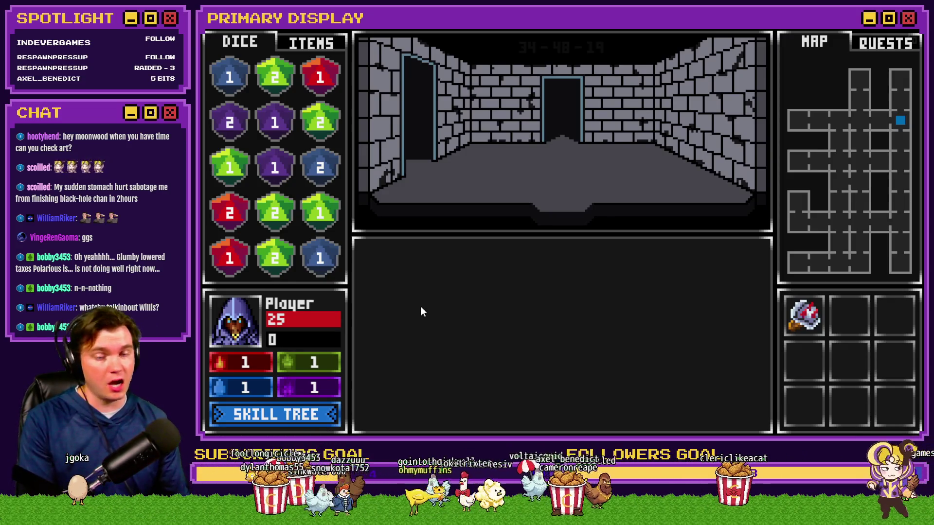
{"action": "key", "text": "Up"}
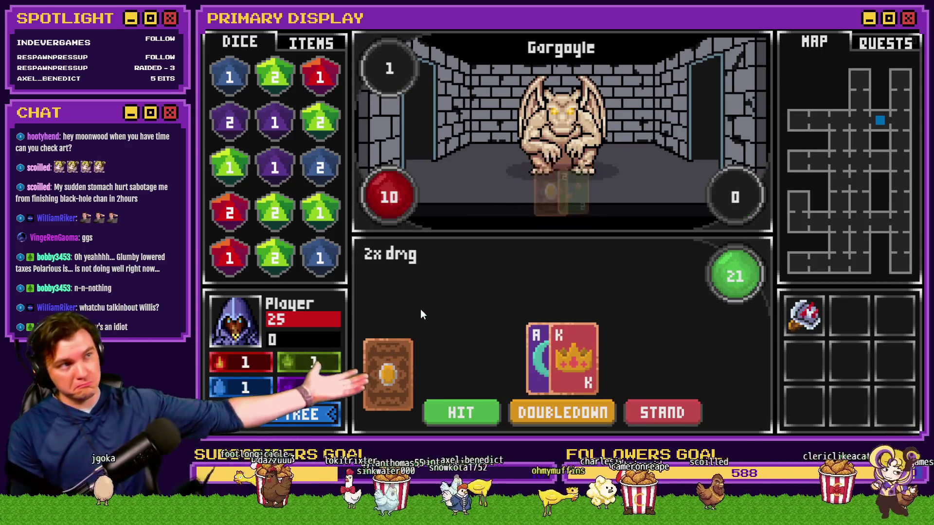
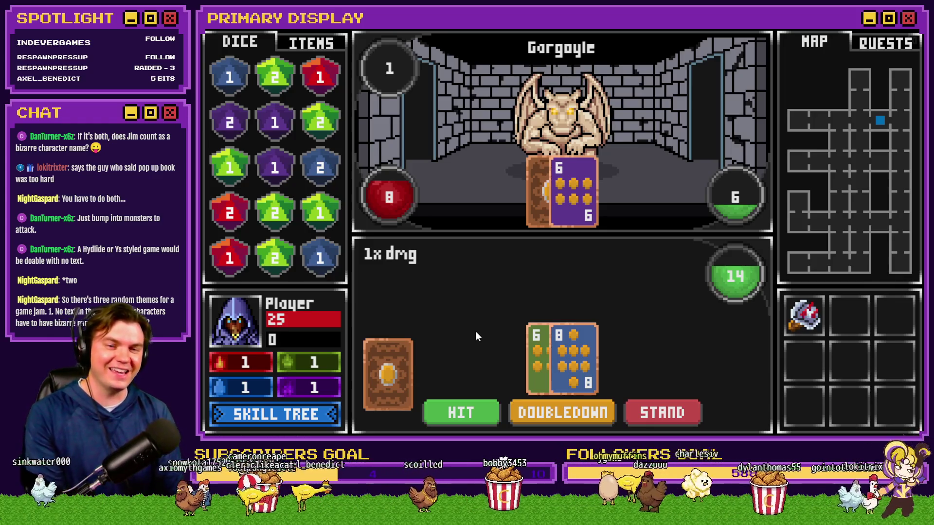
Hit twice to reach 18, stand, and bet ODDS on the tie-break roll
{"action": "left_click", "coordinate": [474, 409]}
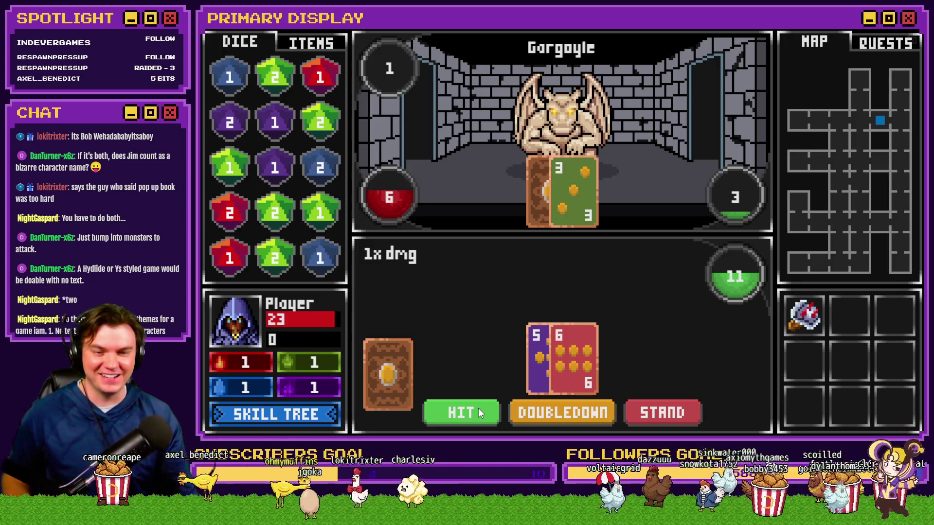
{"action": "left_click", "coordinate": [478, 407]}
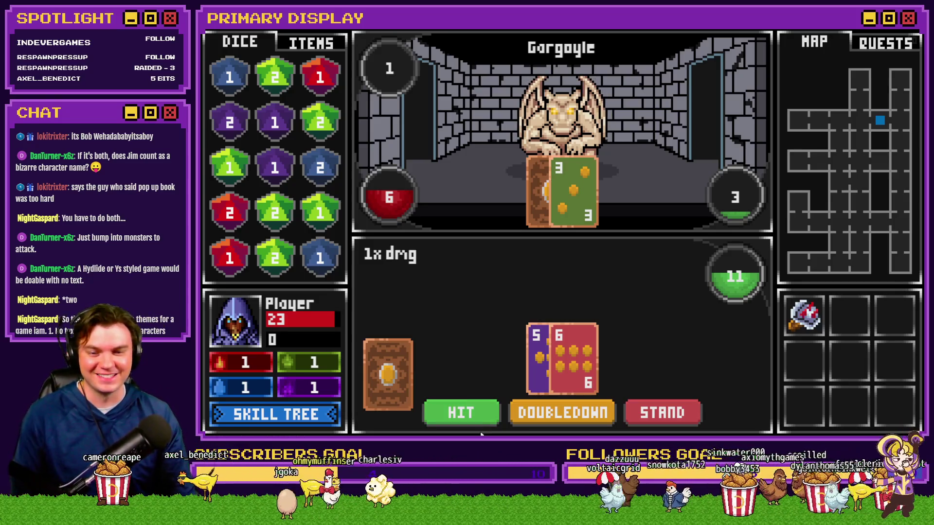
{"action": "left_click", "coordinate": [678, 412]}
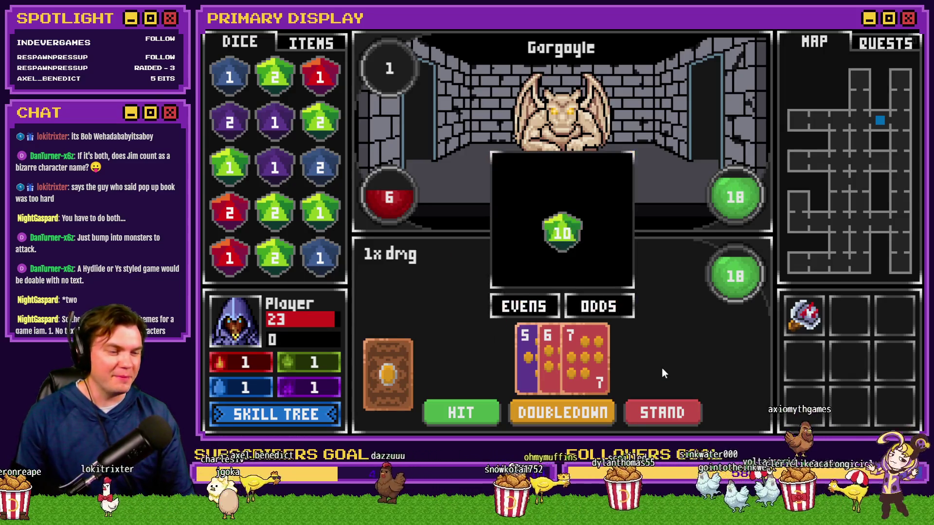
{"action": "left_click", "coordinate": [583, 310]}
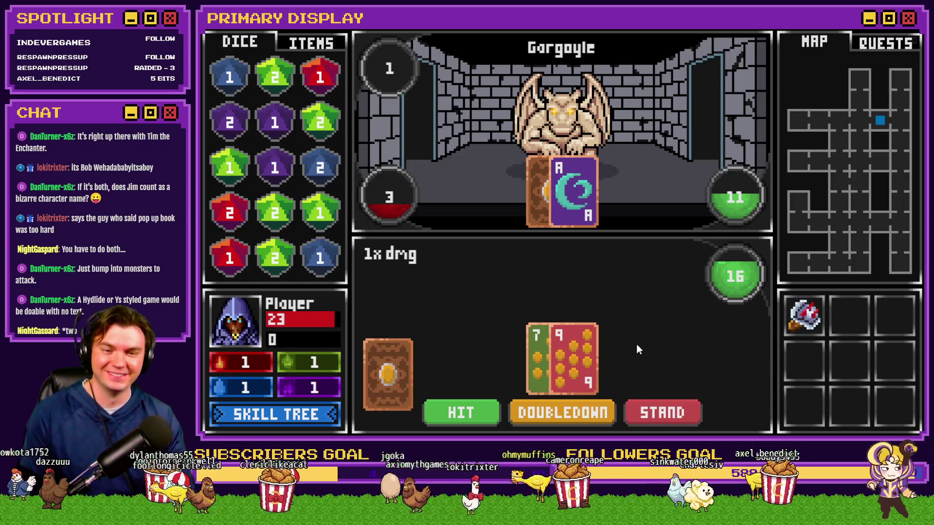
Stand to reveal the Gargoyle's card, then hit twice and stand on 19
{"action": "left_click", "coordinate": [639, 416]}
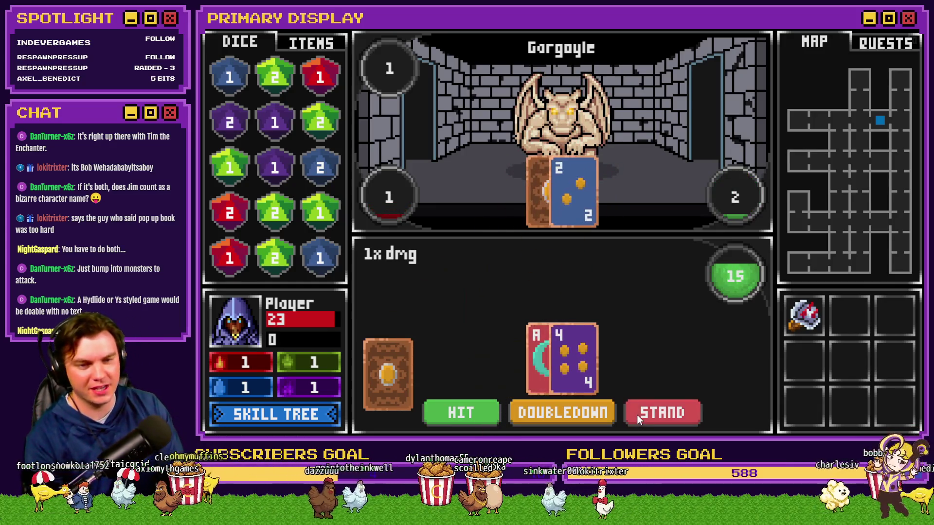
{"action": "left_click", "coordinate": [484, 417]}
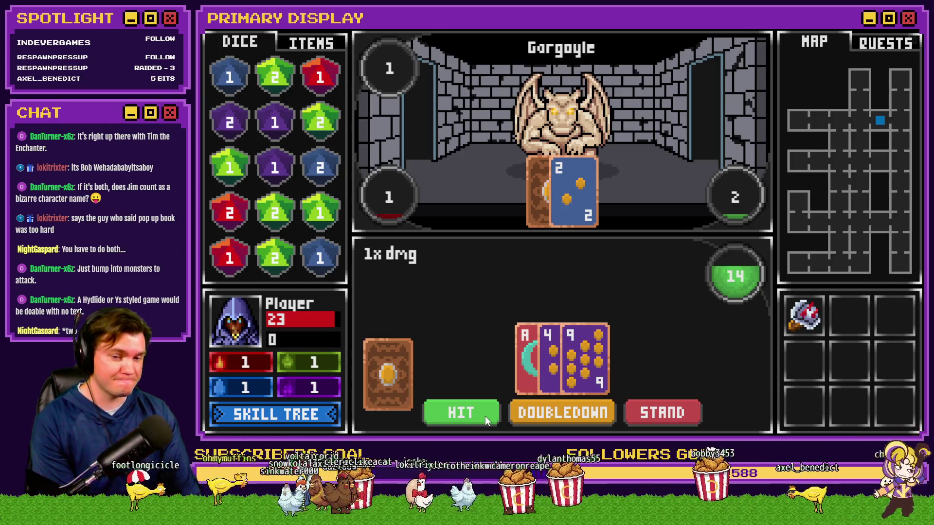
{"action": "left_click", "coordinate": [485, 416]}
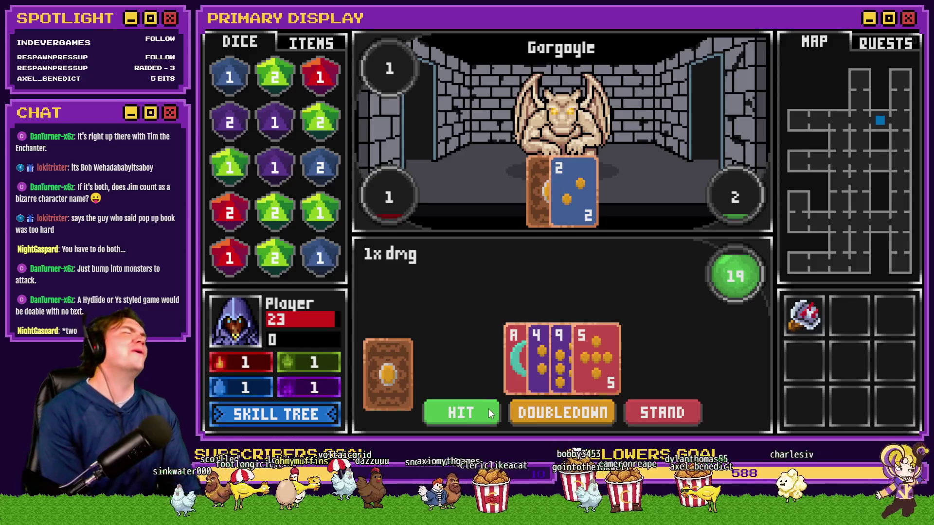
{"action": "left_click", "coordinate": [678, 417]}
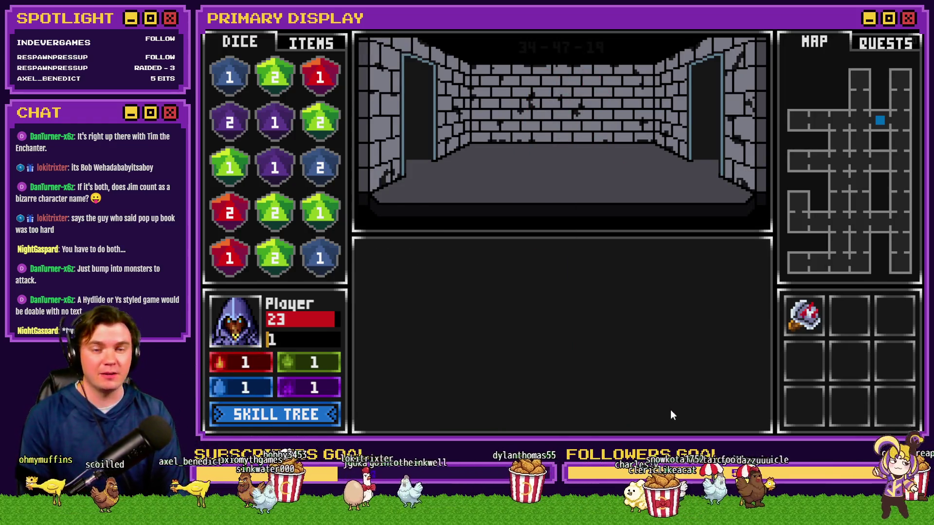
Step into the Glob encounter, inspect the Level Up skill tree's Luck nodes, then quit the playtest
{"action": "key", "text": "Up"}
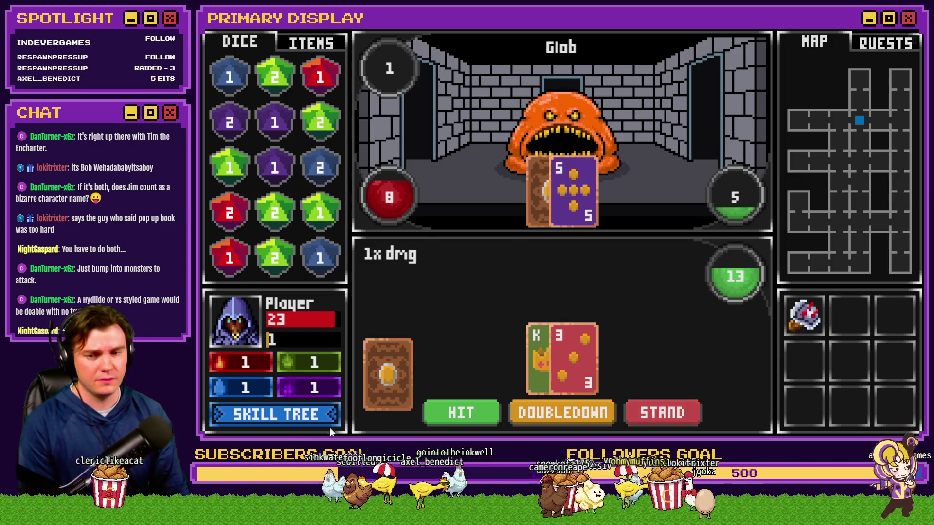
{"action": "left_click", "coordinate": [316, 418]}
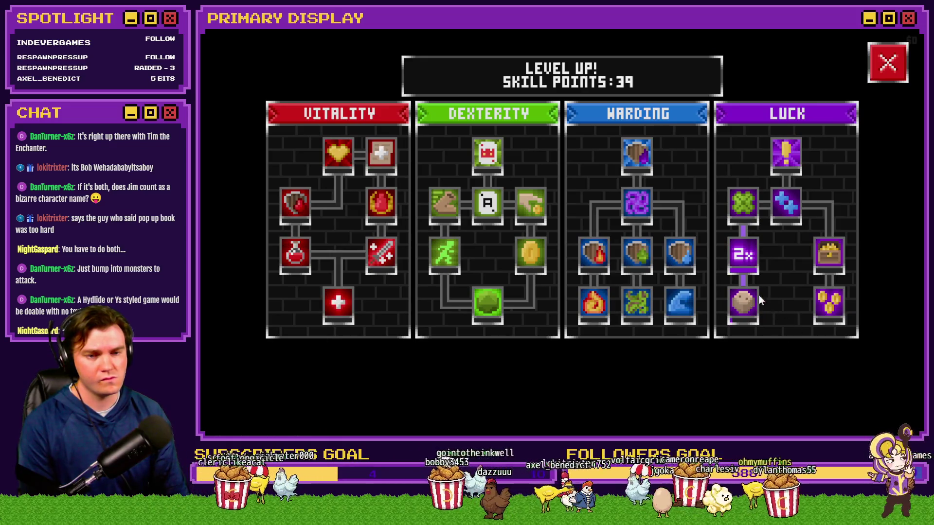
{"action": "mouse_move", "coordinate": [752, 262]}
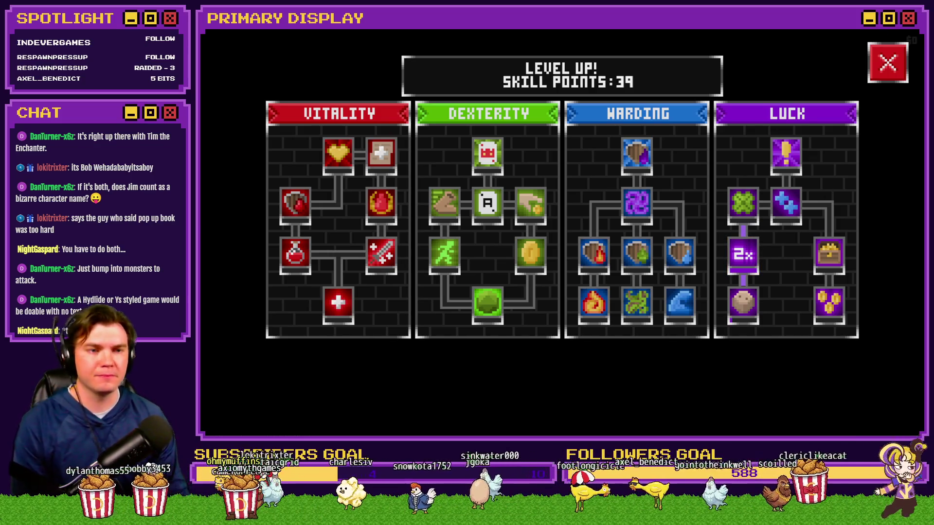
{"action": "key", "text": "alt+F4"}
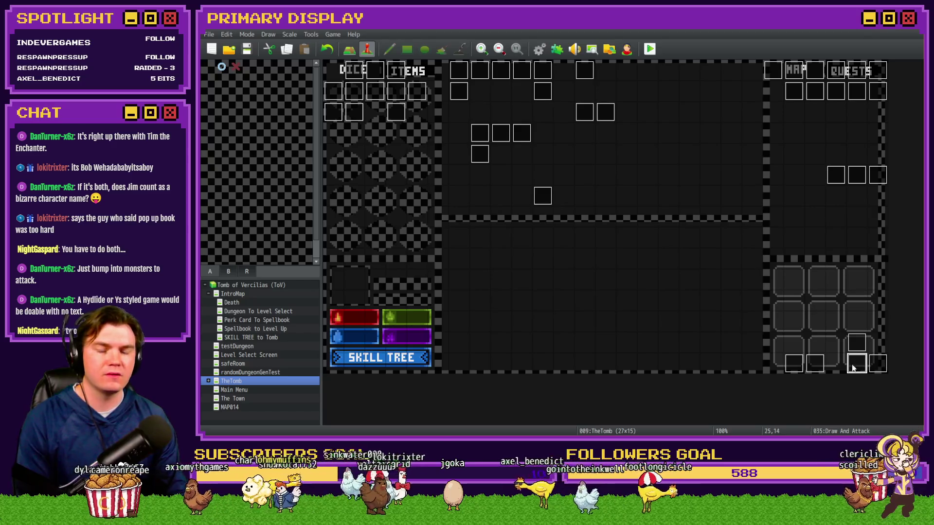
Open the menuItems/skillTree event and scroll to the Luck Skill 3 Black Mage Jack script
{"action": "double_click", "coordinate": [376, 91]}
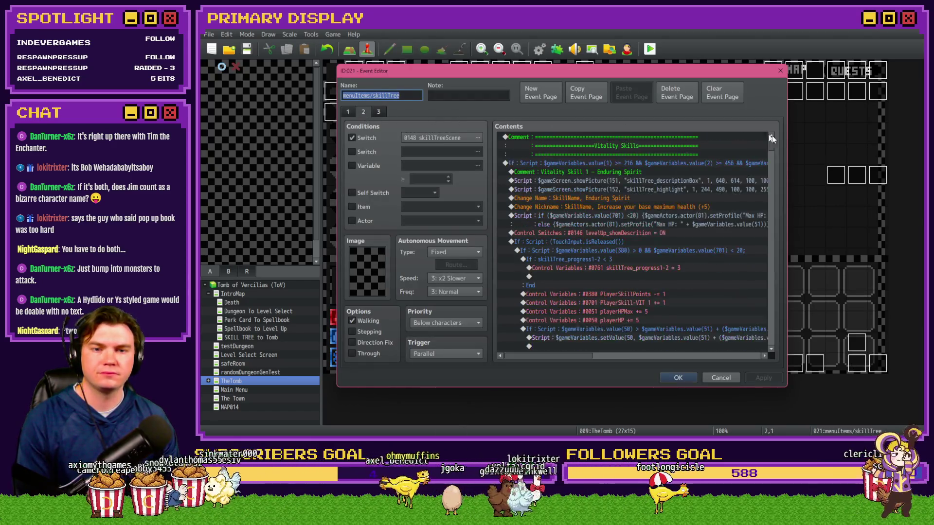
{"action": "left_click_drag", "start_coordinate": [774, 148], "coordinate": [774, 294]}
{"action": "left_click_drag", "start_coordinate": [573, 360], "coordinate": [632, 357]}
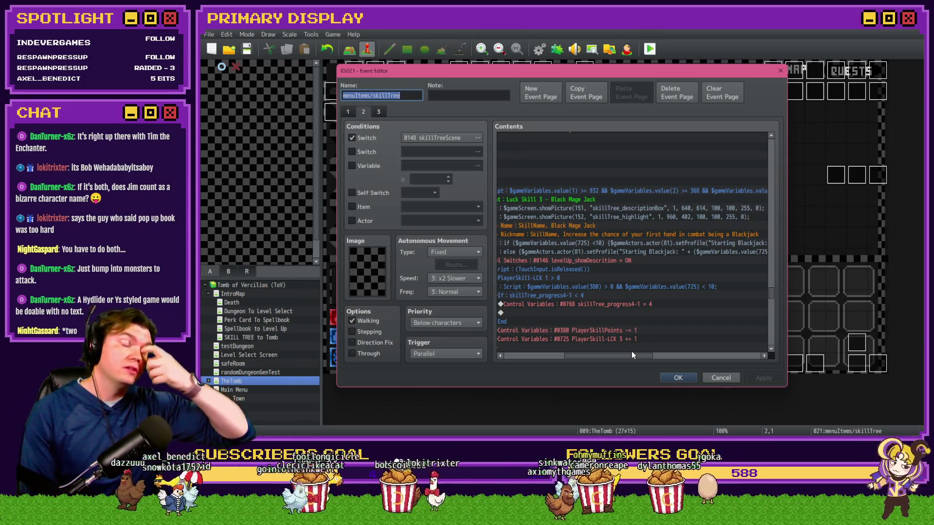
{"action": "left_click_drag", "start_coordinate": [616, 355], "coordinate": [647, 364]}
Change the Black Mage Jack script's multiplier from 2 to 5 and add the (value + 1) next-level chance
{"action": "double_click", "coordinate": [673, 241]}
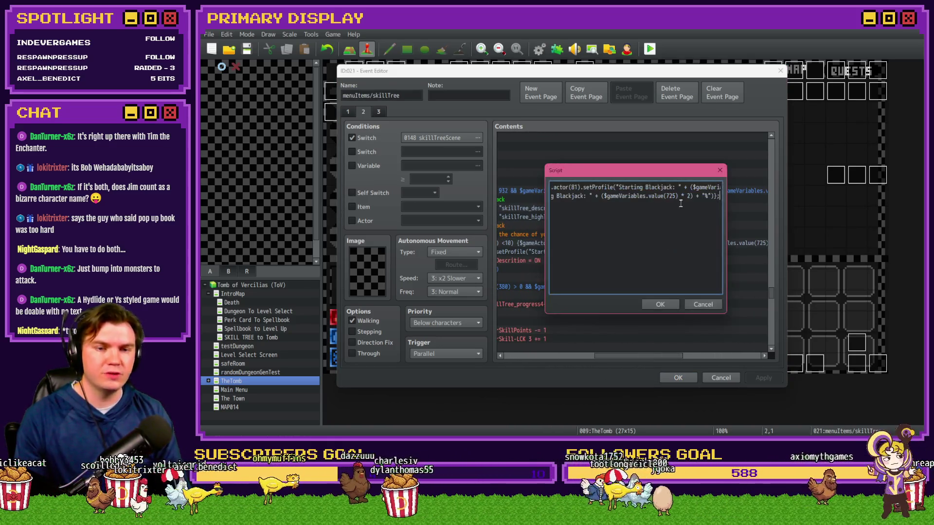
{"action": "left_click_drag", "start_coordinate": [614, 190], "coordinate": [554, 187]}
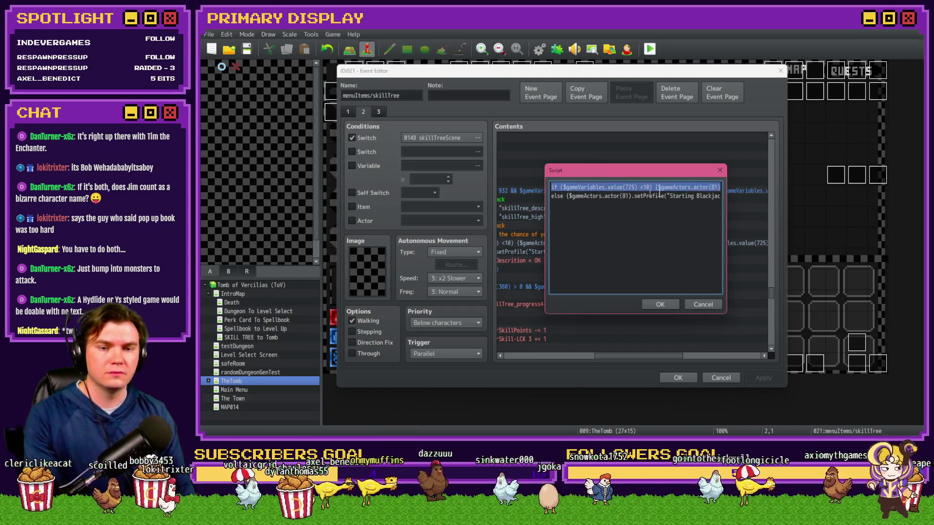
{"action": "left_click", "coordinate": [691, 188]}
{"action": "key", "text": "Right"}
{"action": "key", "text": "Right"}
{"action": "key", "text": "Right"}
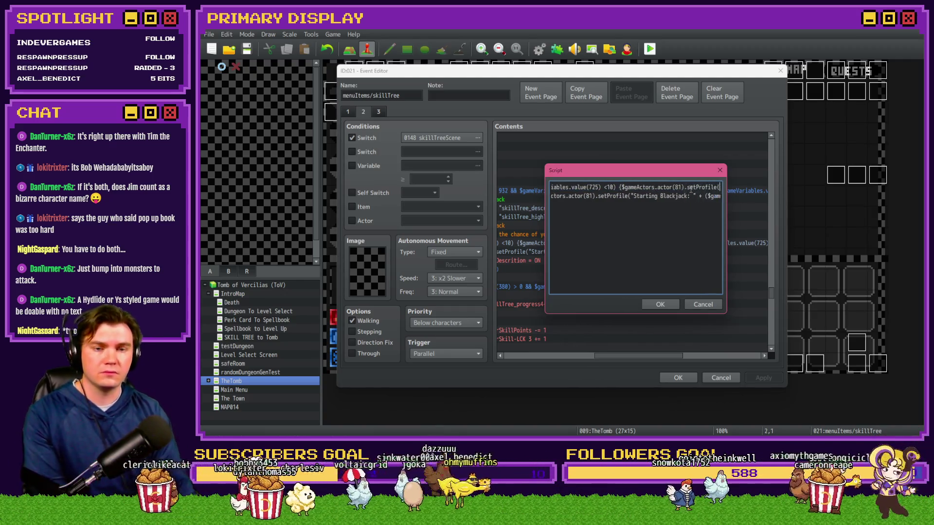
{"action": "key", "text": "Right"}
{"action": "key", "text": "Right"}
{"action": "key", "text": "Right"}
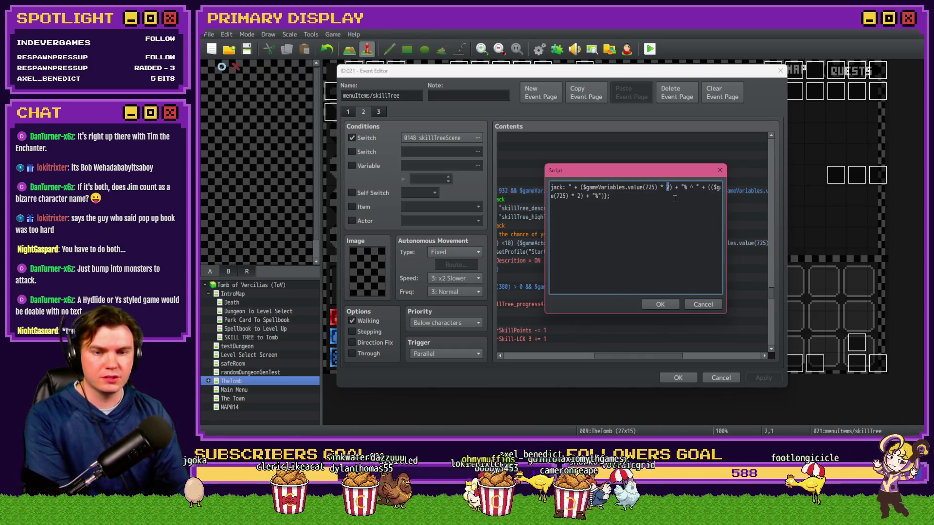
{"action": "key", "text": "Right"}
{"action": "key", "text": "Right"}
{"action": "key", "text": "Right"}
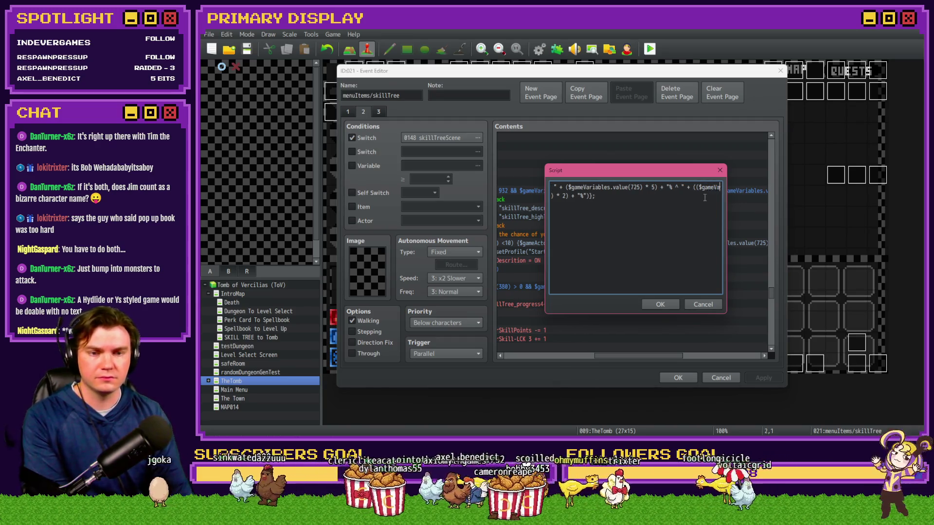
{"action": "type", "text": "+ 1)"}
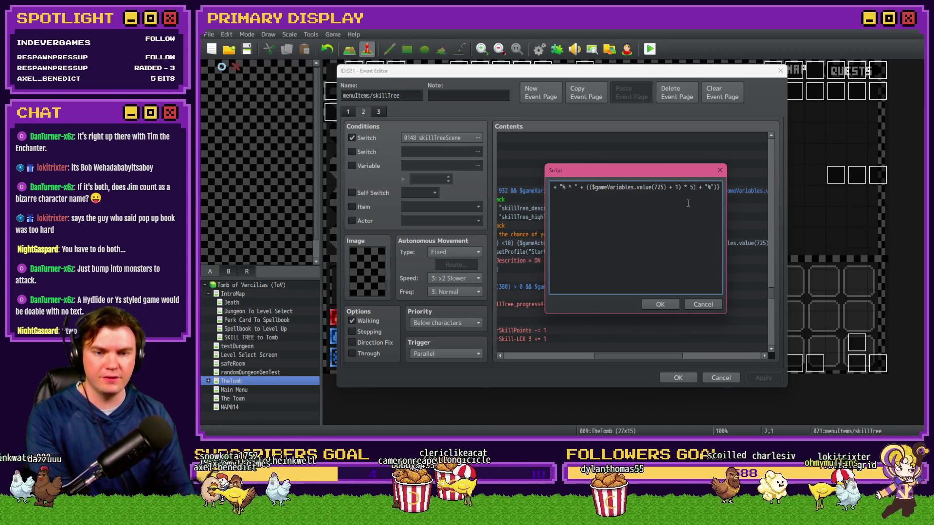
{"action": "key", "text": "Down"}
{"action": "key", "text": "Home"}
{"action": "key", "text": "Right"}
{"action": "key", "text": "Right"}
{"action": "key", "text": "Right"}
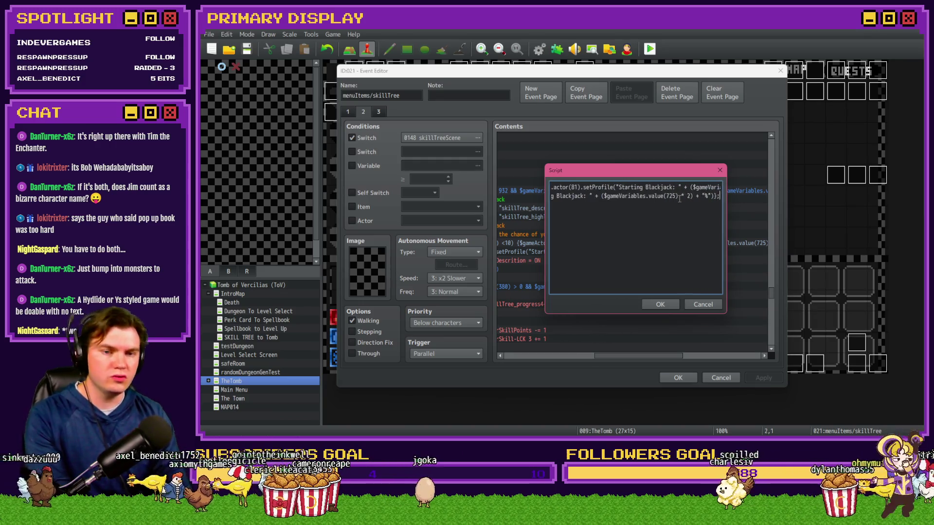
{"action": "left_click", "coordinate": [663, 304]}
Close the skillTree event editor, keeping the changes
{"action": "left_click", "coordinate": [576, 356]}
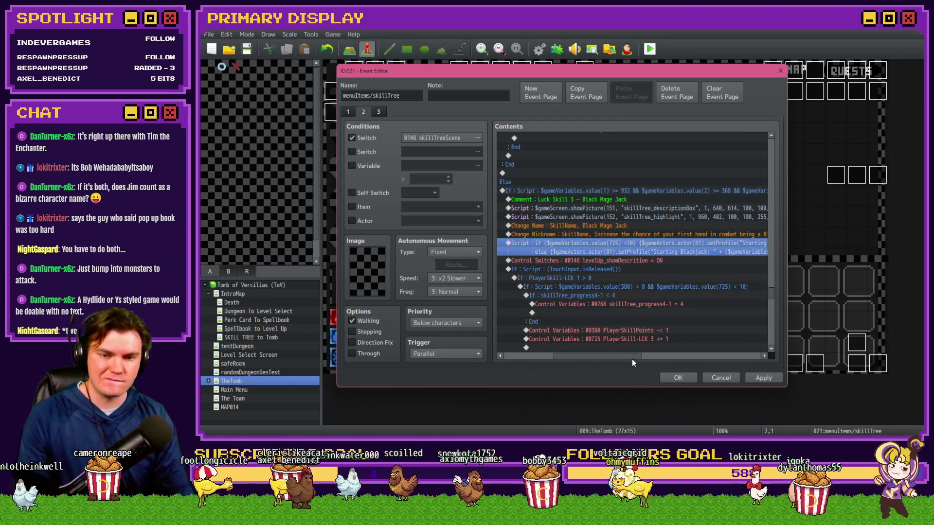
{"action": "left_click", "coordinate": [644, 286]}
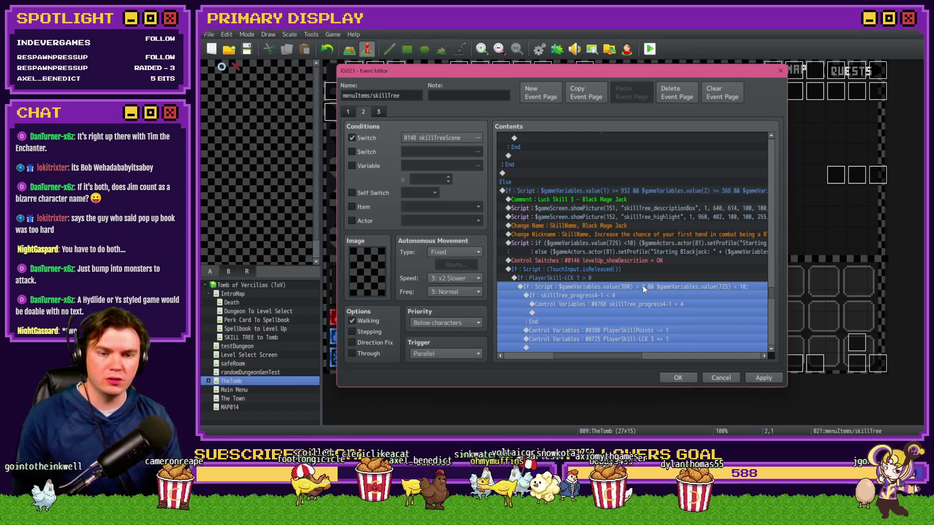
{"action": "scroll", "coordinate": [643, 293], "scroll_direction": "down", "scroll_amount": 2}
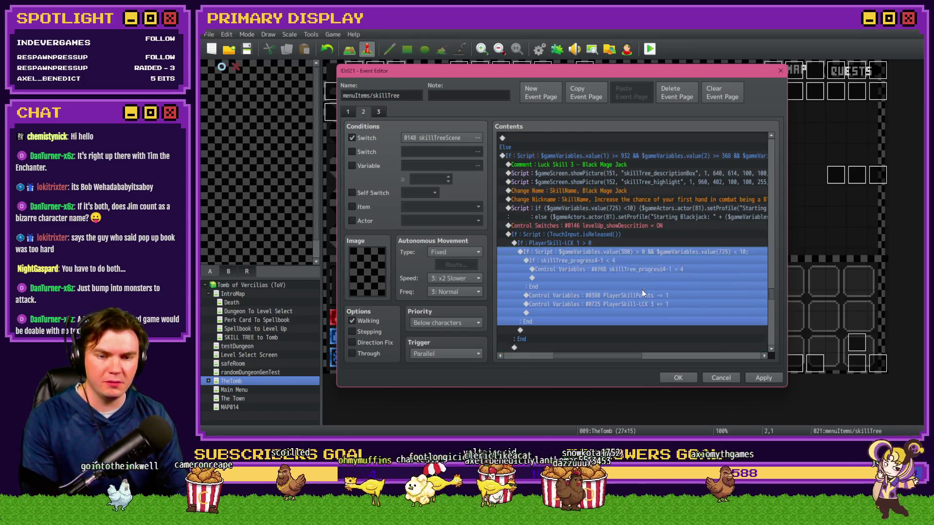
{"action": "left_click", "coordinate": [668, 378]}
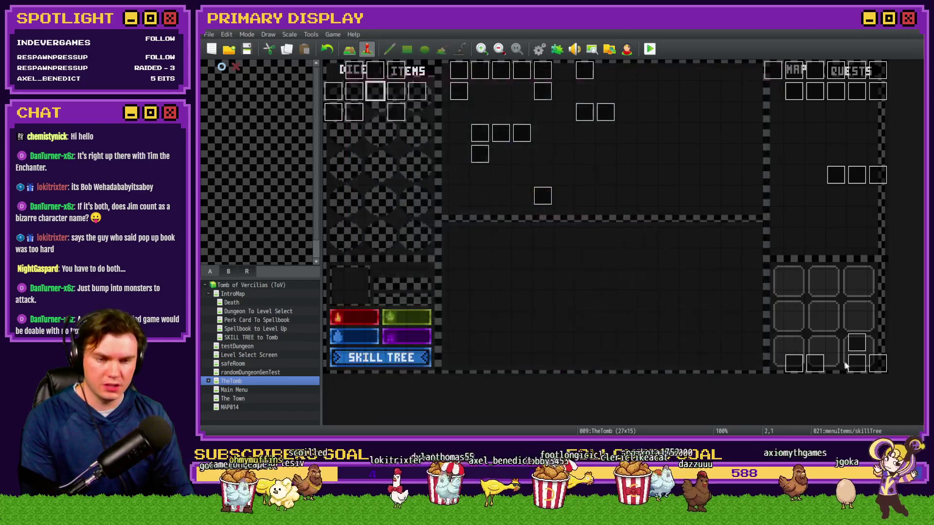
In the Draw And Attack event, change the Black Mage Jack condition's multiplier from 2 to 5
{"action": "double_click", "coordinate": [857, 369]}
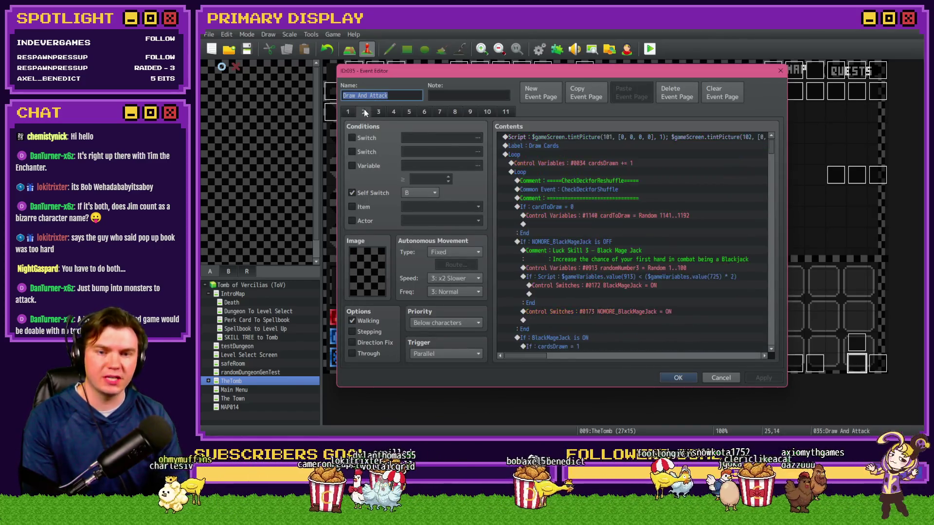
{"action": "double_click", "coordinate": [635, 276]}
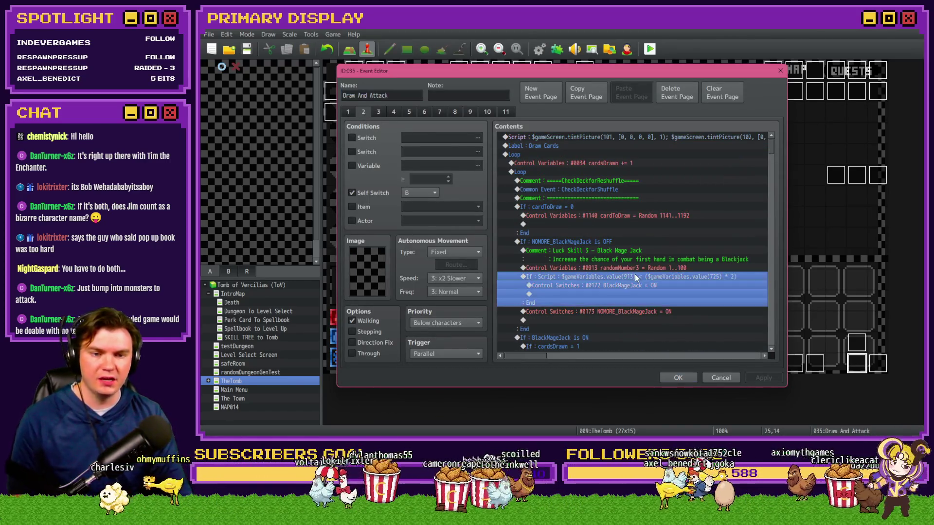
{"action": "left_click_drag", "start_coordinate": [690, 284], "coordinate": [765, 290]}
{"action": "double_click", "coordinate": [715, 284]}
{"action": "type", "text": "5"}
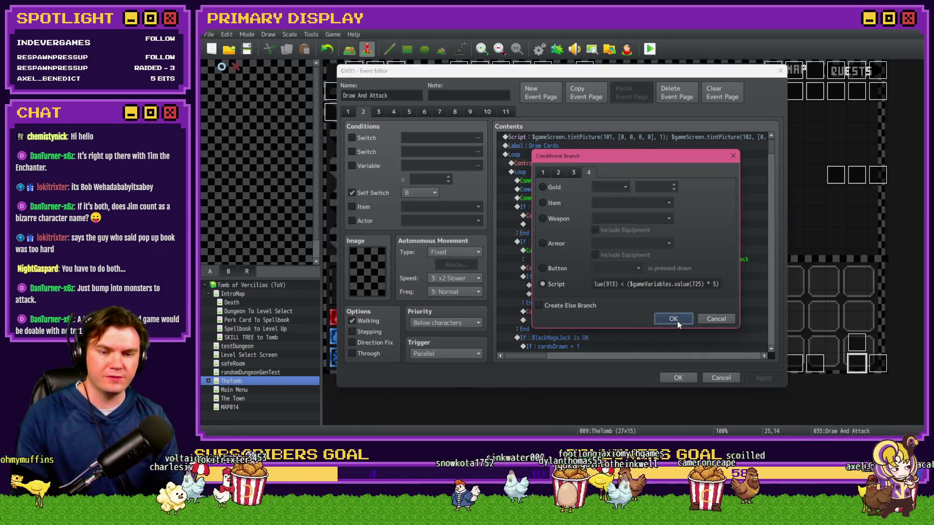
Confirm the conditional branch, keep the event changes, and launch a playtest
{"action": "left_click", "coordinate": [673, 319]}
{"action": "left_click", "coordinate": [678, 378]}
{"action": "left_click", "coordinate": [650, 48]}
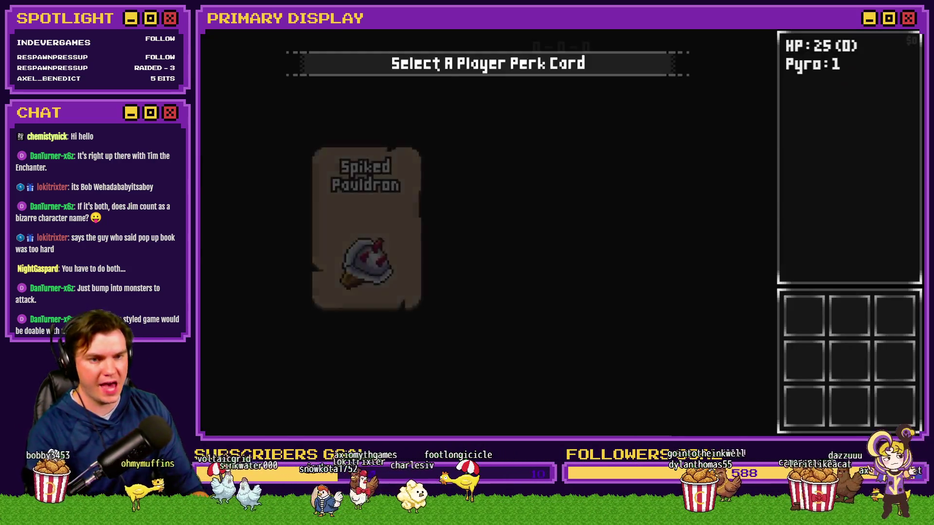
Pick the Spiked Pauldron perk, then fill the 2x Luck Black Mage Jack node to 50%
{"action": "left_click", "coordinate": [354, 200]}
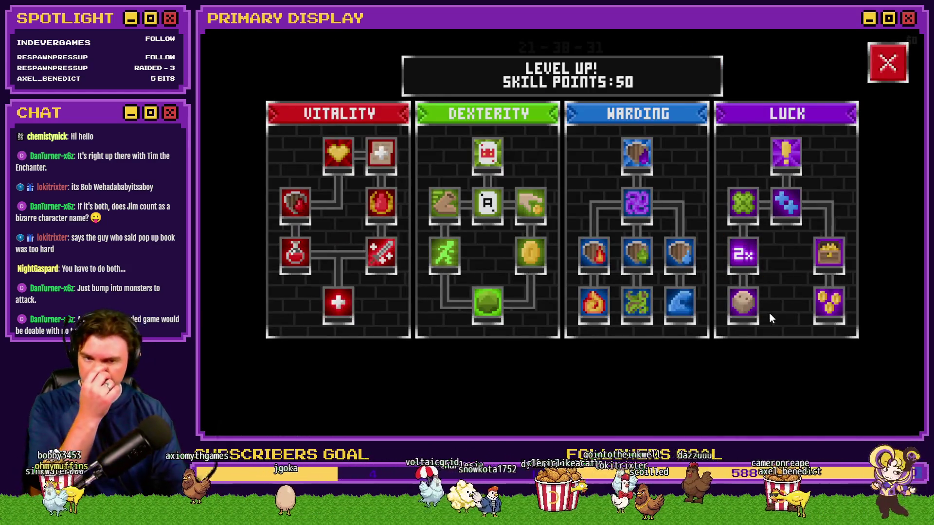
{"action": "left_click", "coordinate": [743, 268]}
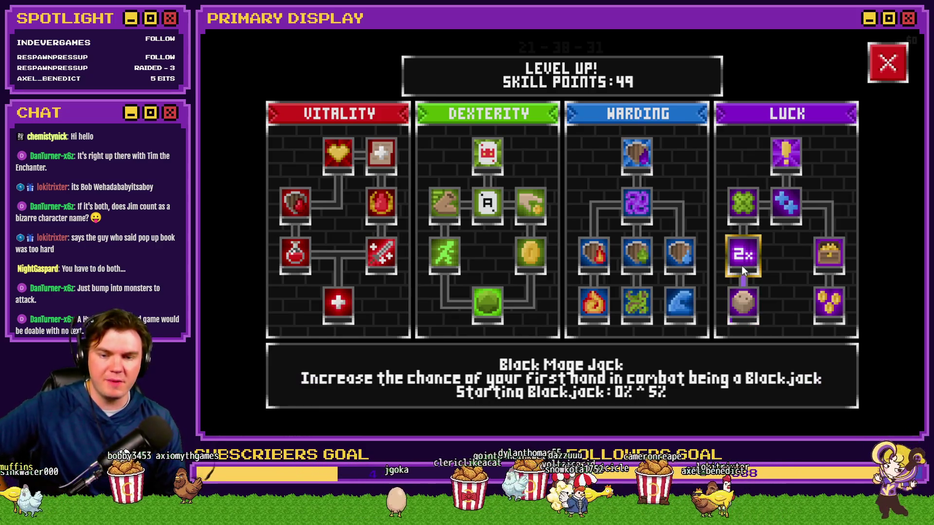
{"action": "left_click", "coordinate": [742, 266]}
{"action": "left_click", "coordinate": [743, 266]}
{"action": "left_click", "coordinate": [742, 266]}
{"action": "left_click", "coordinate": [742, 265]}
{"action": "left_click", "coordinate": [743, 265]}
{"action": "left_click", "coordinate": [743, 265]}
{"action": "left_click", "coordinate": [743, 265]}
{"action": "left_click", "coordinate": [743, 265]}
{"action": "left_click", "coordinate": [743, 265]}
{"action": "left_click", "coordinate": [743, 265]}
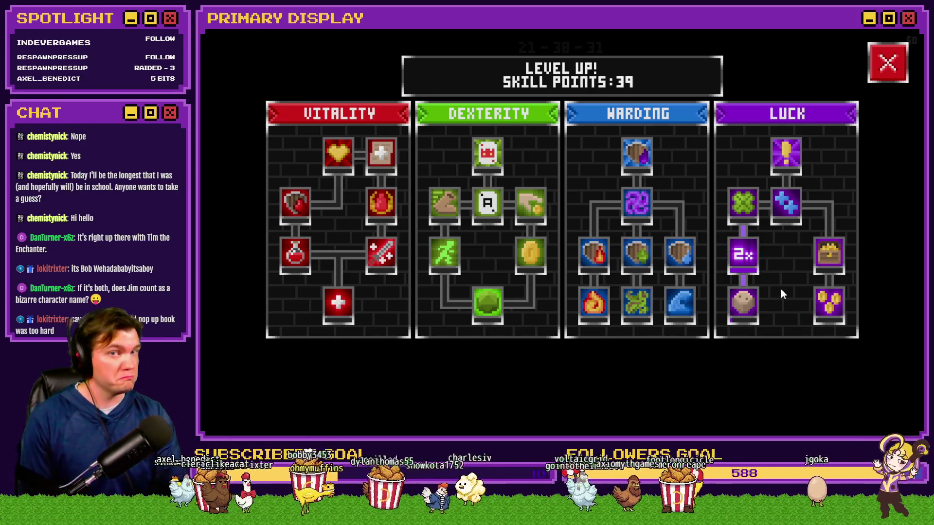
{"action": "mouse_move", "coordinate": [750, 256]}
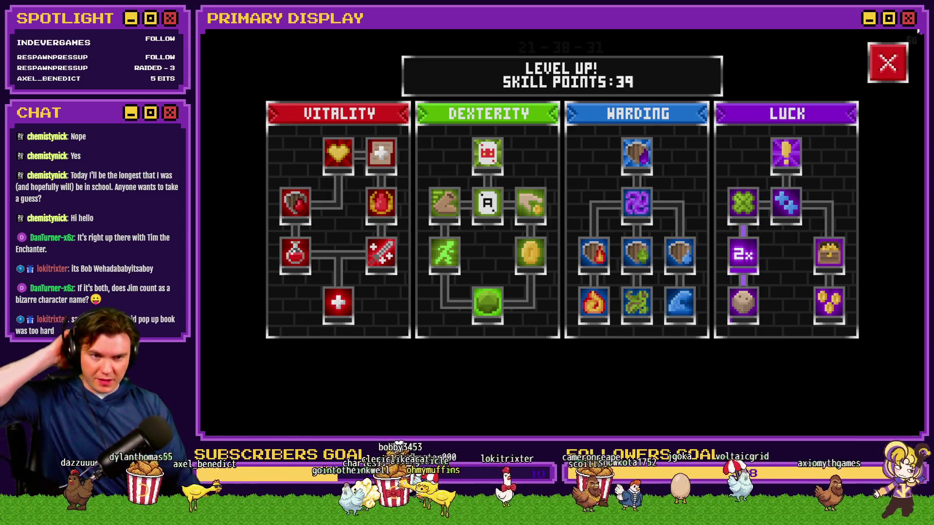
{"action": "key", "text": "alt+F4"}
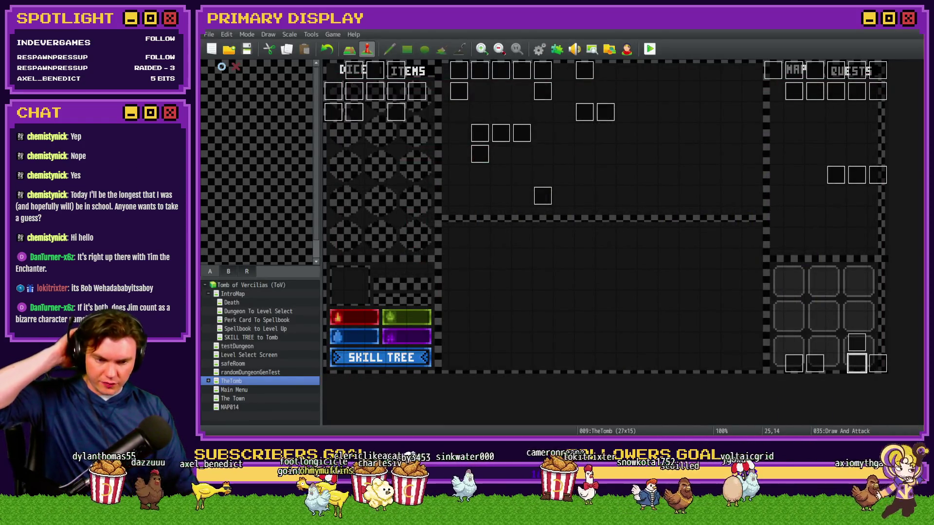
Tick Black Mage Jack on Trello's Skill Tree - Luck checklist, then relaunch the game playtest
{"action": "key", "text": "alt+Tab"}
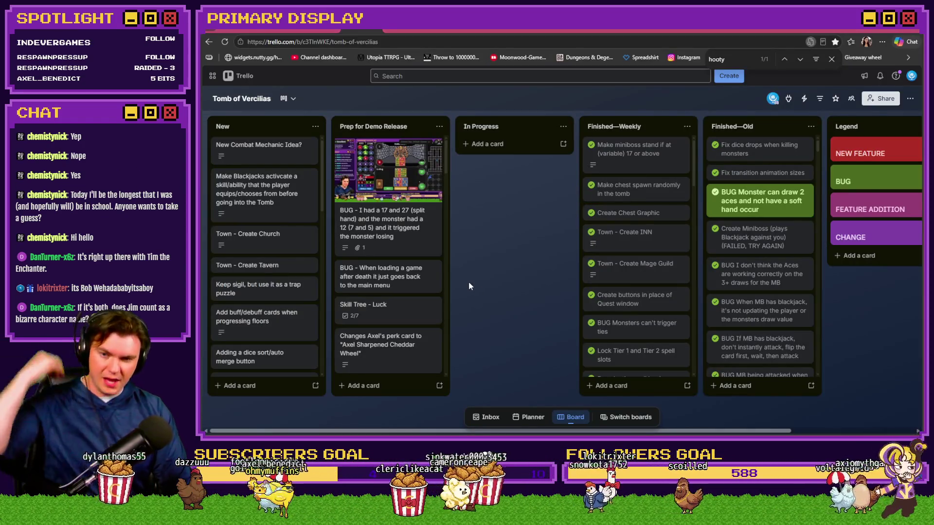
{"action": "left_click", "coordinate": [377, 316]}
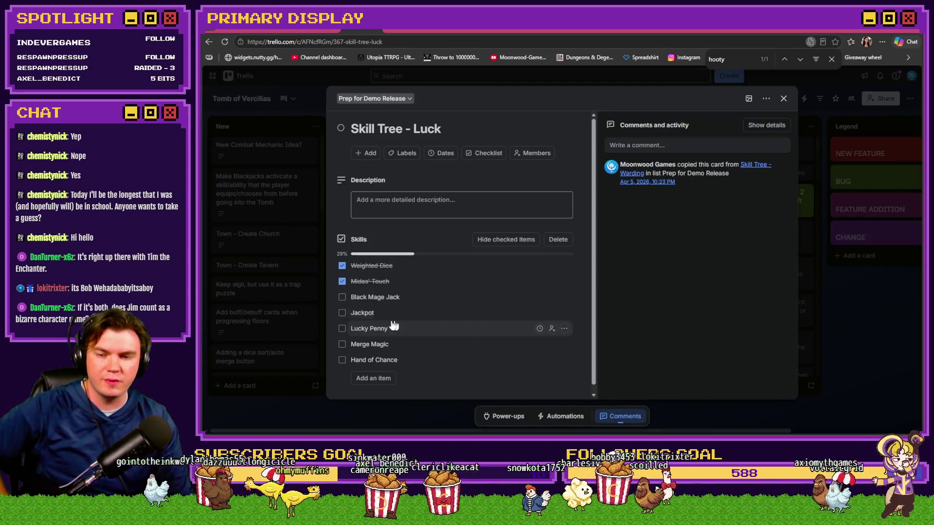
{"action": "left_click", "coordinate": [343, 299]}
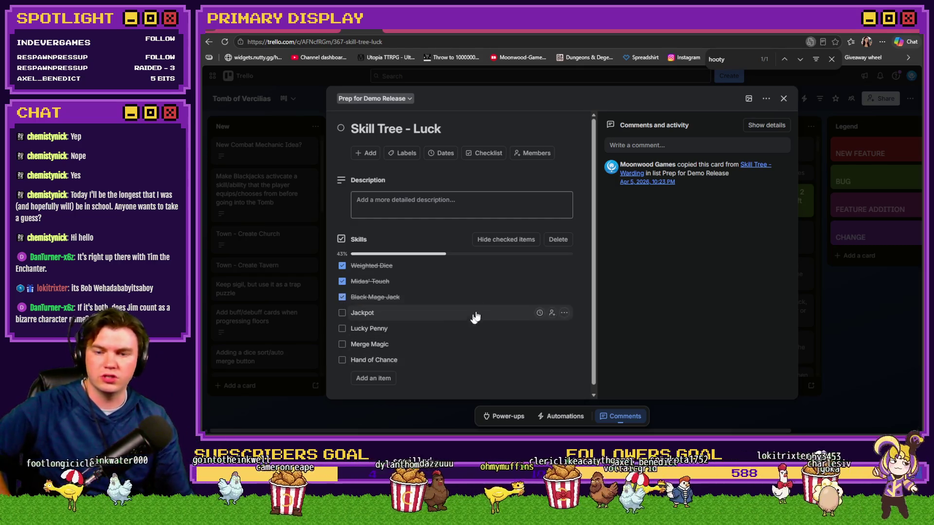
{"action": "key", "text": "alt+Tab"}
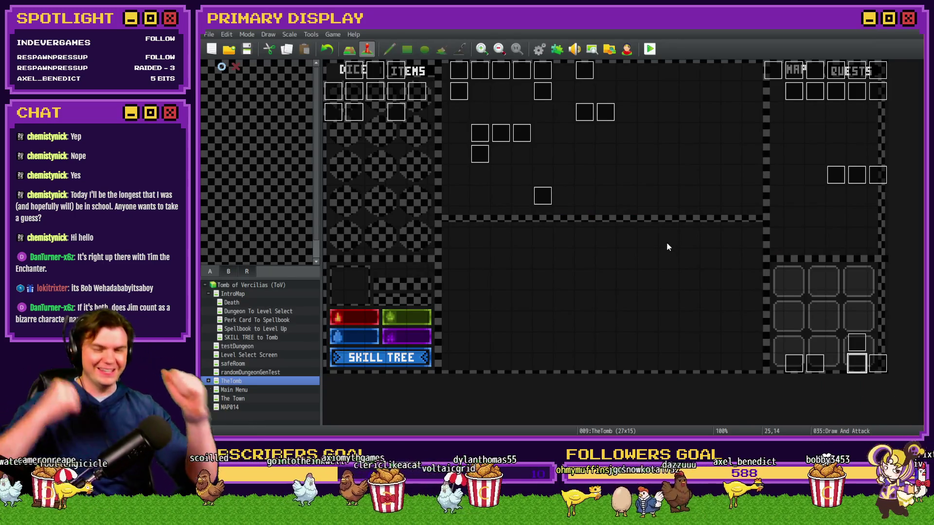
{"action": "left_click", "coordinate": [650, 49]}
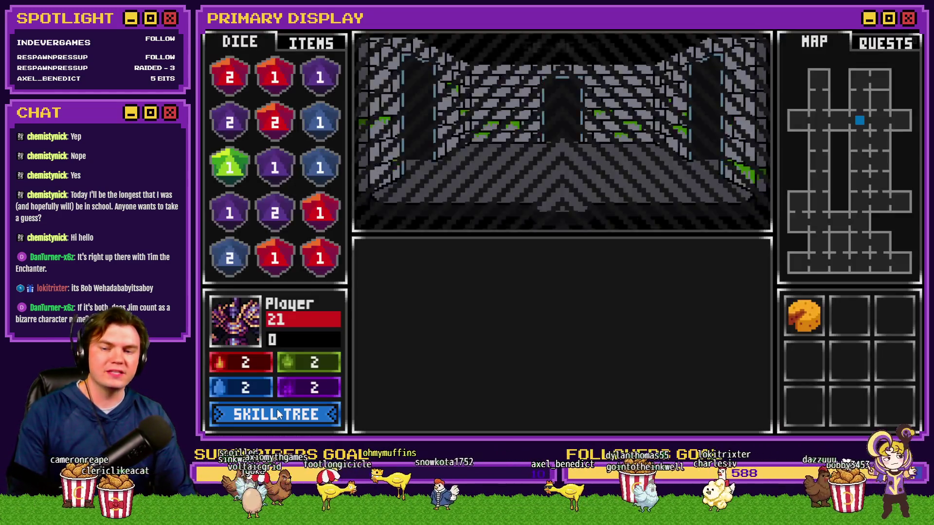
Choose a perk card to enter the dungeon, then switch to the browser's Discord art channel
{"action": "left_click", "coordinate": [277, 409]}
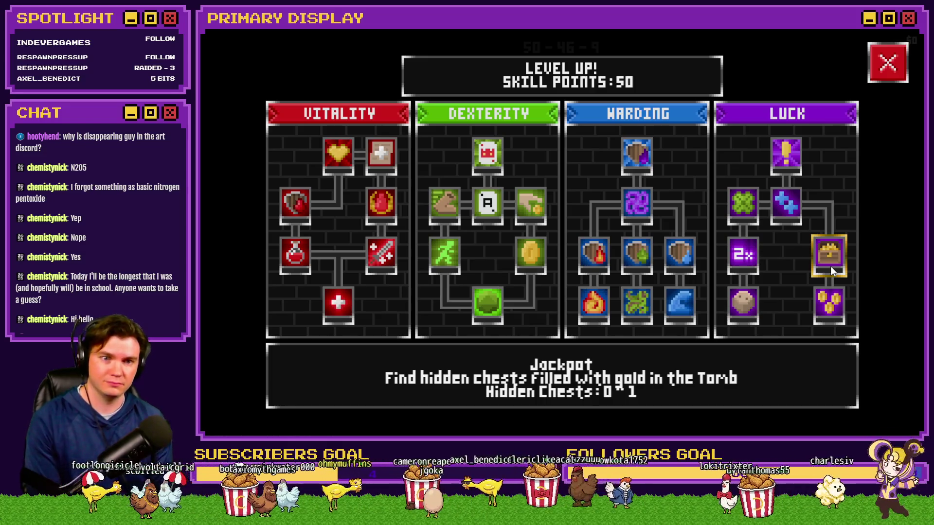
{"action": "key", "text": "alt+Tab"}
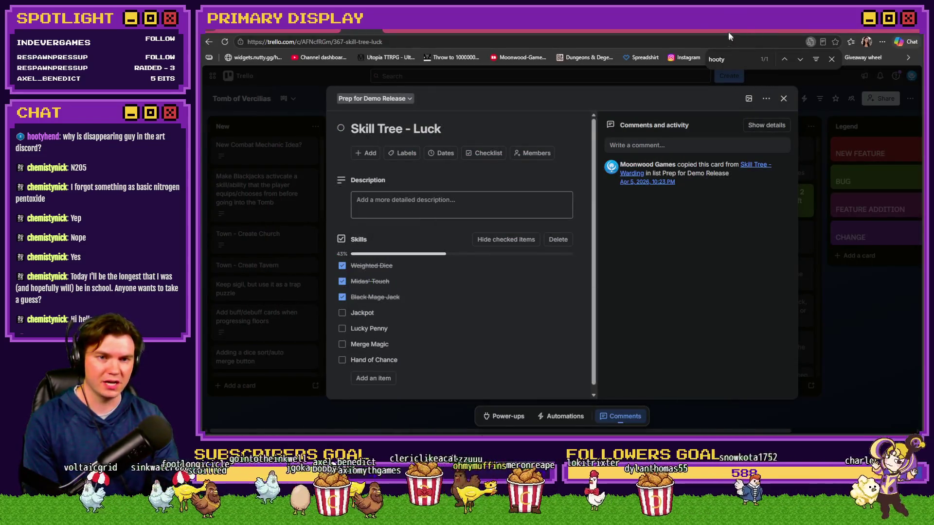
{"action": "left_click", "coordinate": [725, 30]}
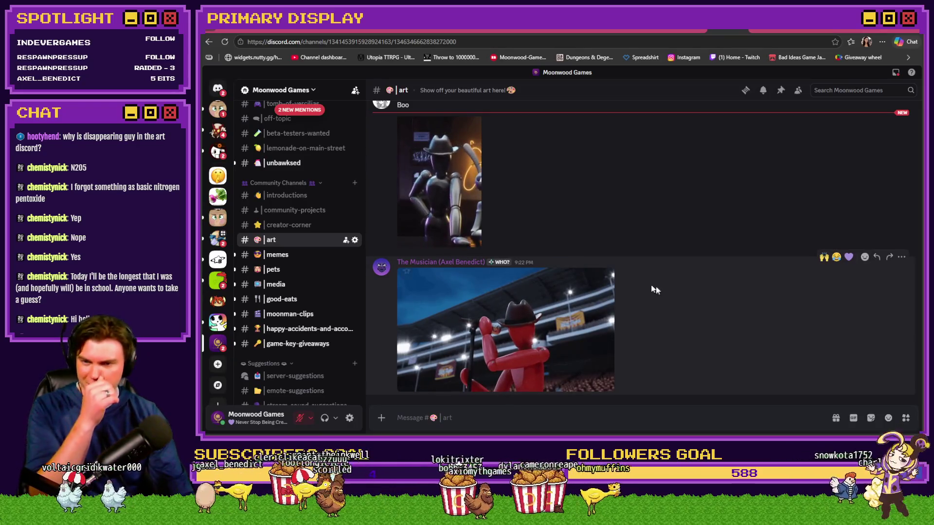
Scroll #art and react to the green pixel-art GIF with 🙌 and 💜
{"action": "scroll", "coordinate": [674, 295], "scroll_direction": "up", "scroll_amount": 2}
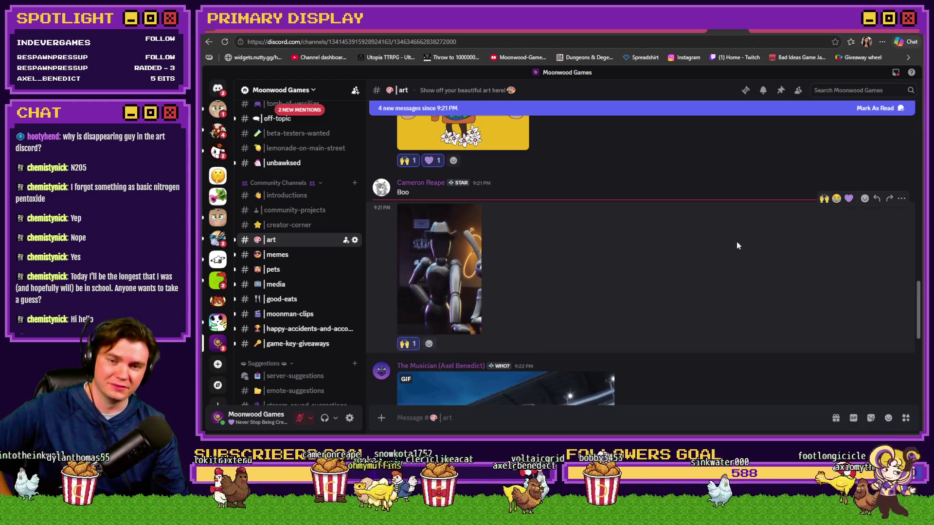
{"action": "scroll", "coordinate": [736, 246], "scroll_direction": "down", "scroll_amount": 3}
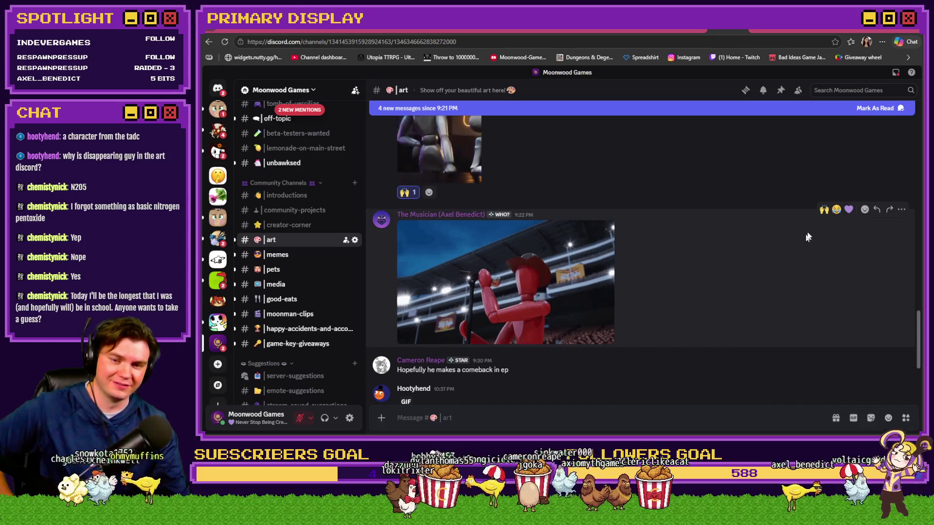
{"action": "scroll", "coordinate": [737, 271], "scroll_direction": "down", "scroll_amount": 2}
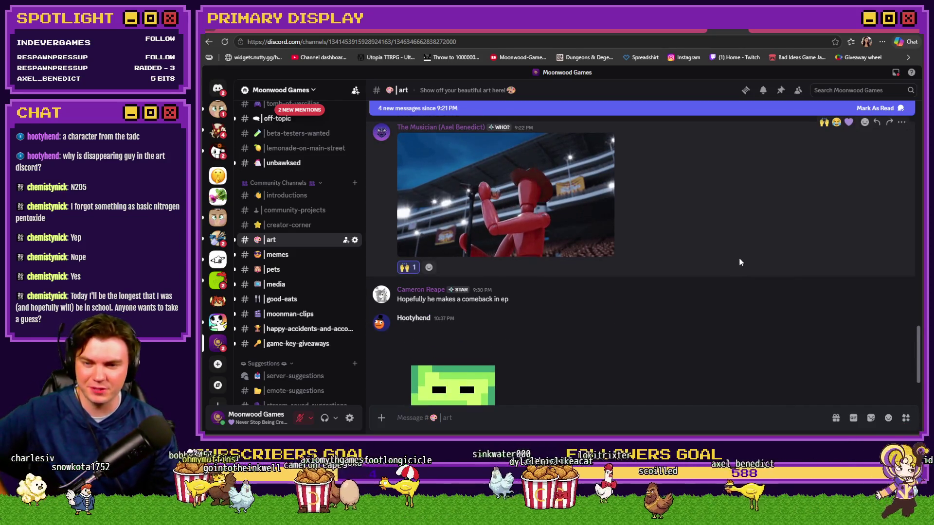
{"action": "scroll", "coordinate": [739, 262], "scroll_direction": "down", "scroll_amount": 1}
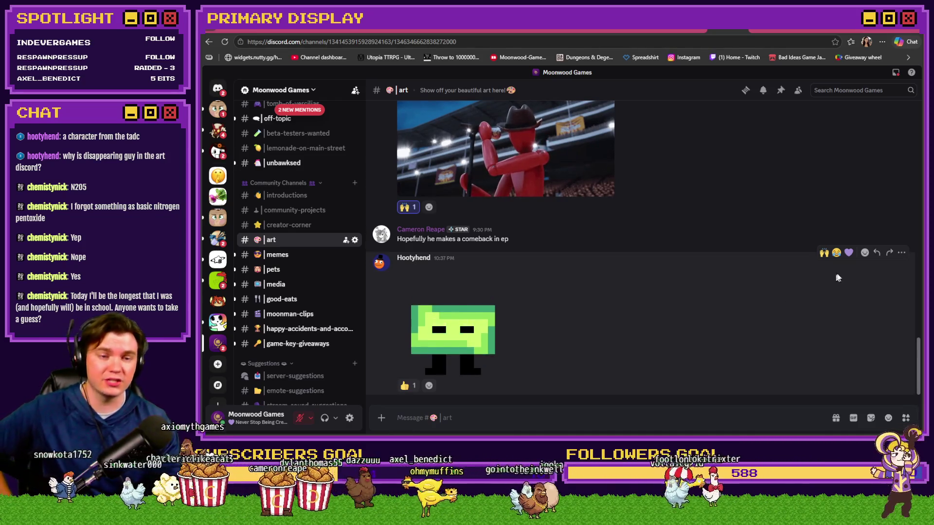
{"action": "left_click", "coordinate": [824, 252]}
{"action": "left_click", "coordinate": [848, 253]}
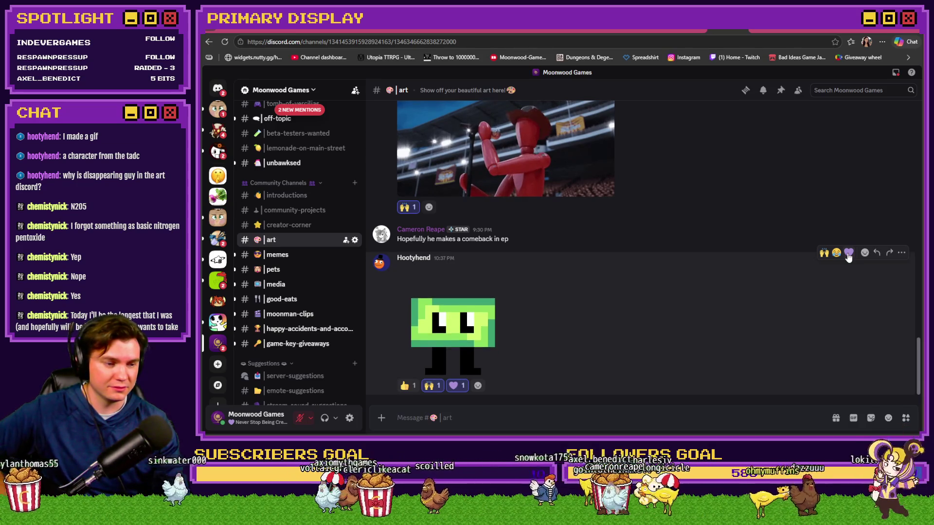
View the GIF enlarged, close it, and return to Trello's Skill Tree - Luck card
{"action": "scroll", "coordinate": [632, 209], "scroll_direction": "up", "scroll_amount": 3}
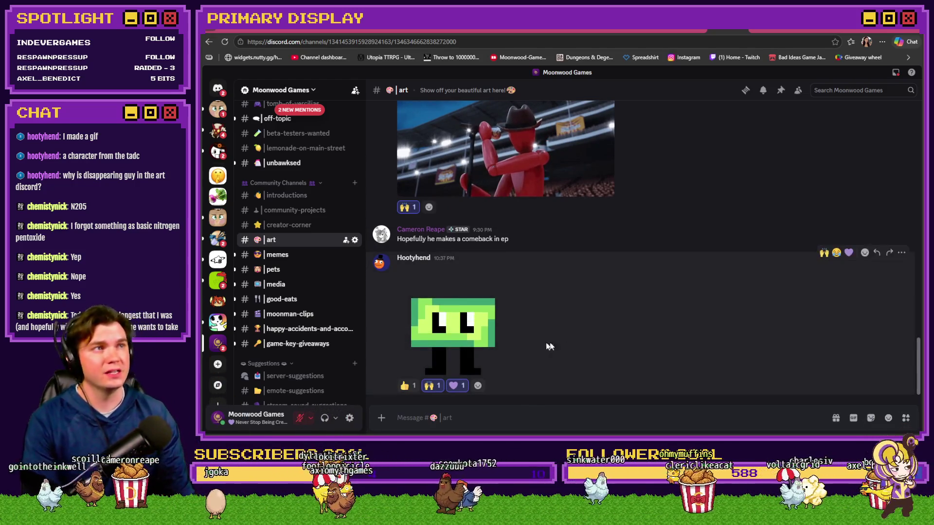
{"action": "left_click", "coordinate": [492, 322]}
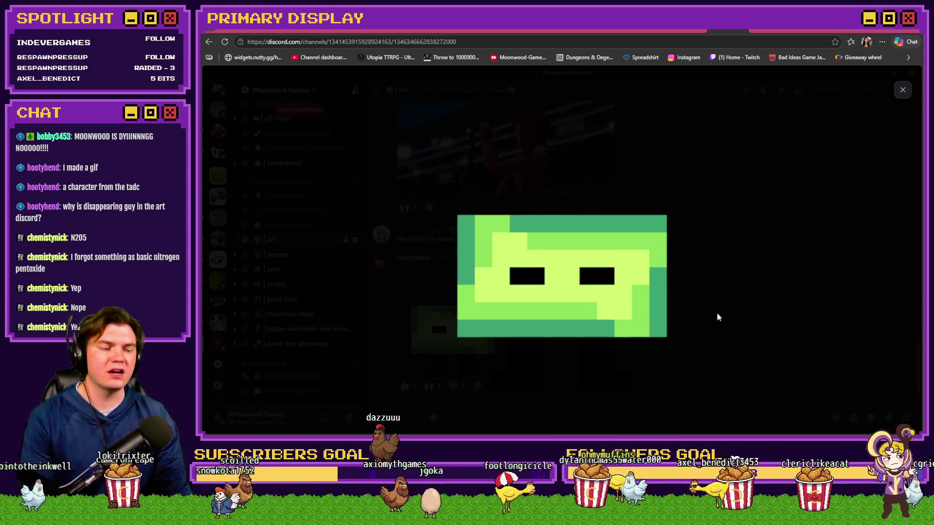
{"action": "left_click", "coordinate": [720, 318]}
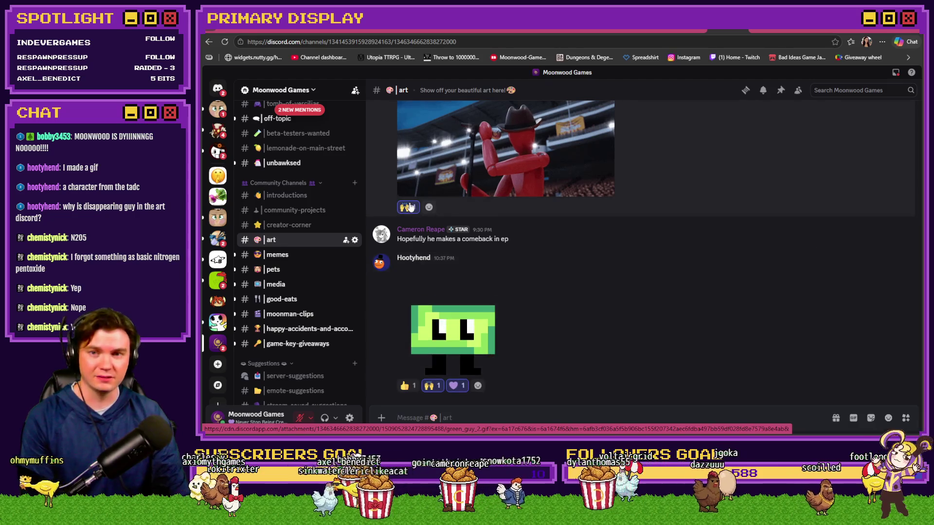
{"action": "key", "text": "ctrl+Tab"}
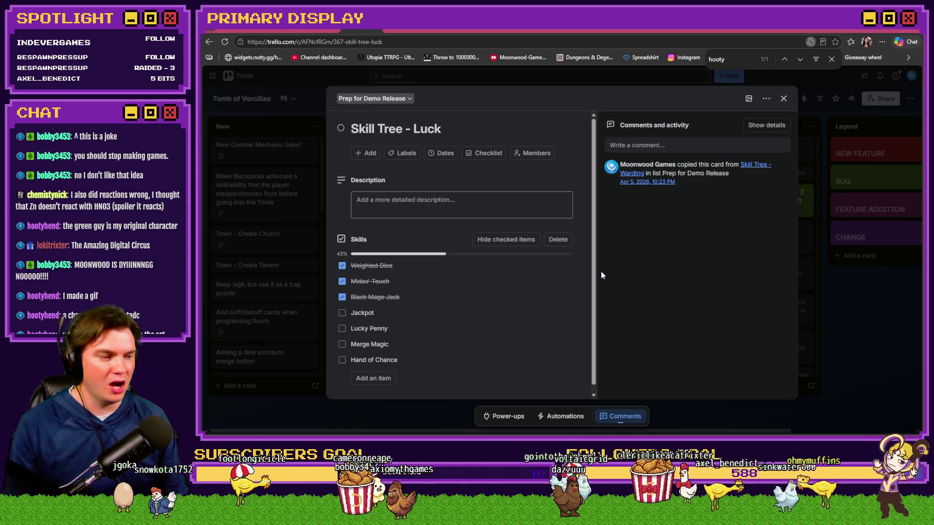
Scroll the Skill Tree - Luck checklist, then switch to the playtest's 50-point skill tree
{"action": "scroll", "coordinate": [487, 314], "scroll_direction": "down", "scroll_amount": 1}
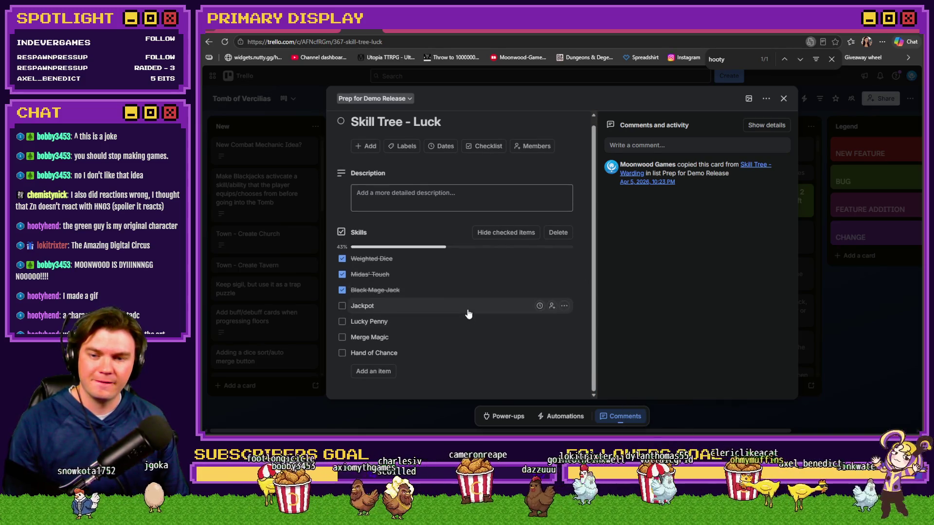
{"action": "key", "text": "alt+Tab"}
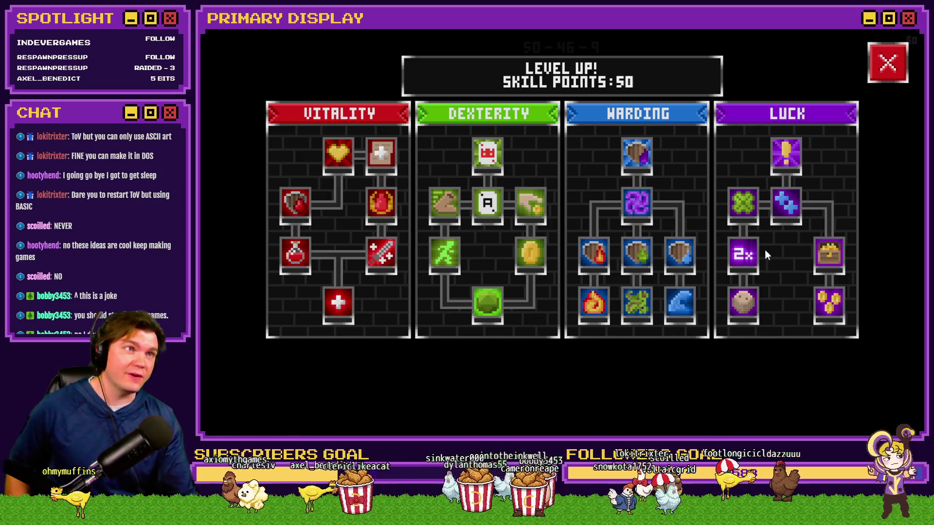
Upgrade the Lucky Penny skill in the Luck tree to 30% Item Value
{"action": "mouse_move", "coordinate": [757, 249]}
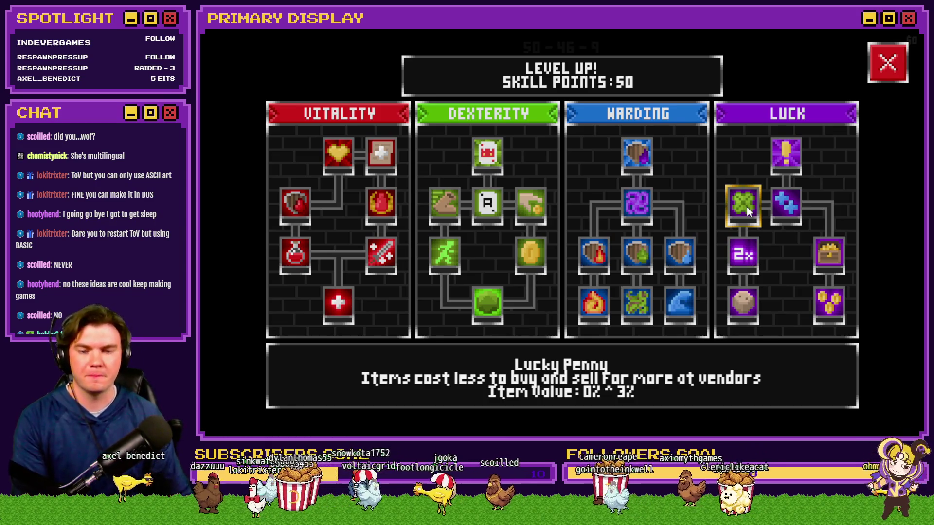
{"action": "left_click", "coordinate": [743, 302]}
{"action": "left_click", "coordinate": [743, 254]}
{"action": "triple_click", "coordinate": [746, 207]}
{"action": "double_click", "coordinate": [747, 206]}
{"action": "double_click", "coordinate": [746, 206]}
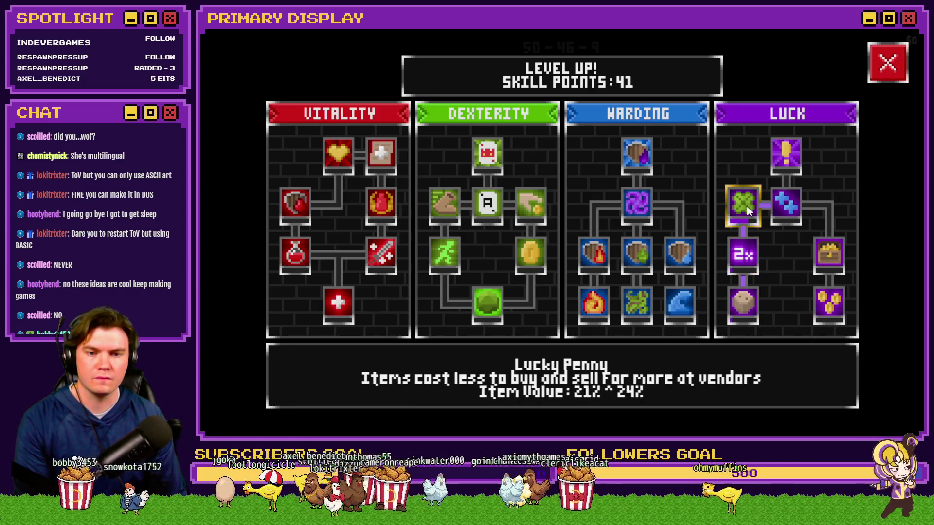
{"action": "triple_click", "coordinate": [746, 207]}
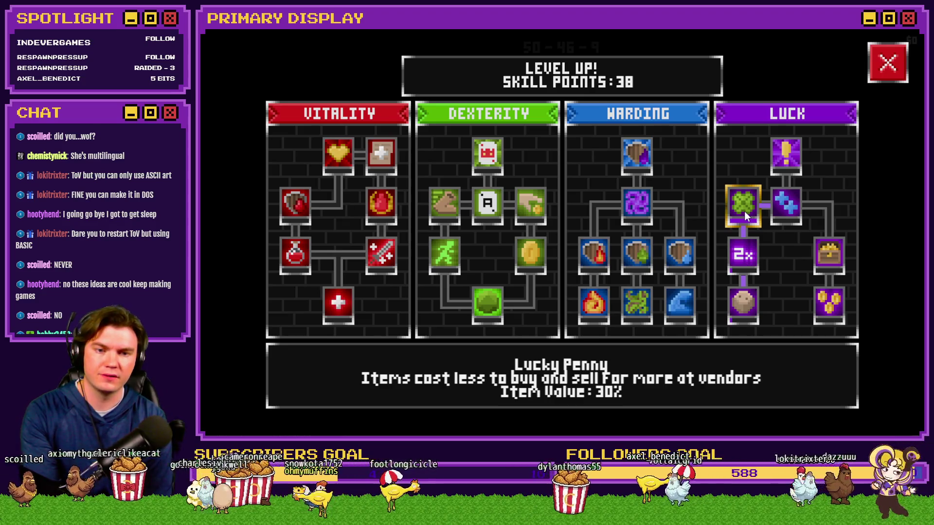
Open the F9 debug list, move to variables 1301–1310, and switch to the Trello card
{"action": "key", "text": "F9"}
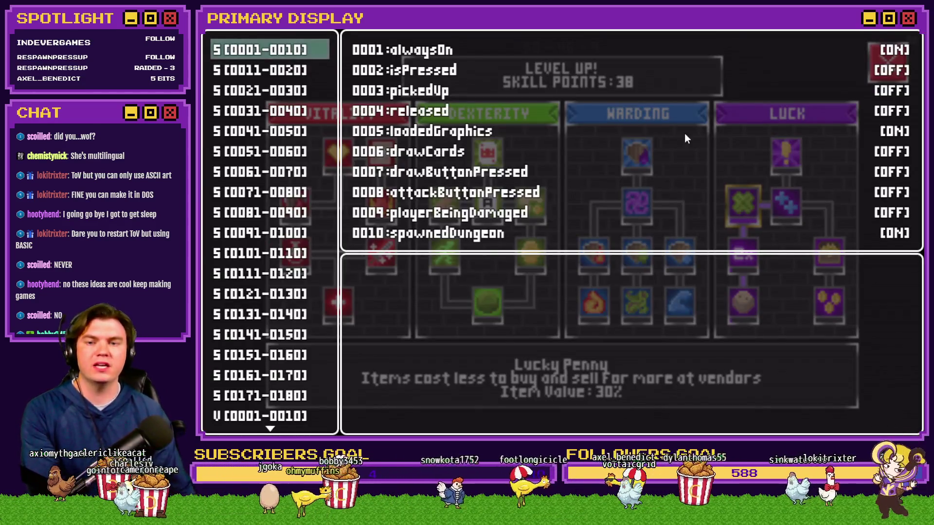
{"action": "key", "text": "Up"}
{"action": "key", "text": "Up"}
{"action": "scroll", "coordinate": [290, 192], "scroll_direction": "up", "scroll_amount": 10}
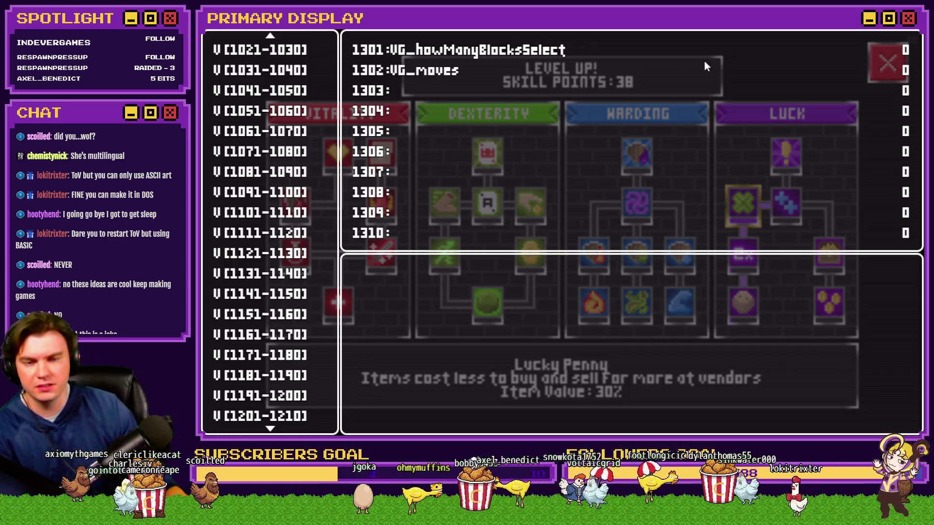
{"action": "key", "text": "alt+Tab"}
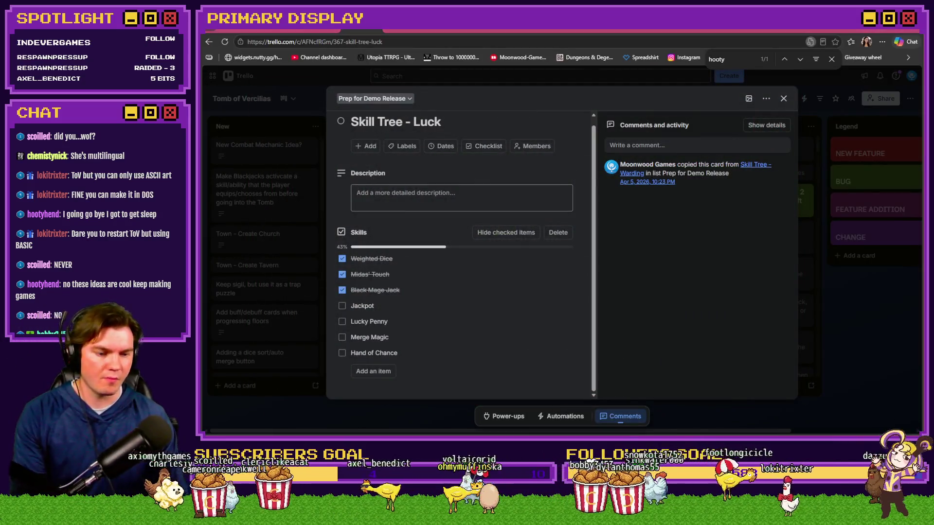
Switch from the Trello Skill Tree - Luck card back to the editor showing TheTomb map
{"action": "key", "text": "alt+Tab"}
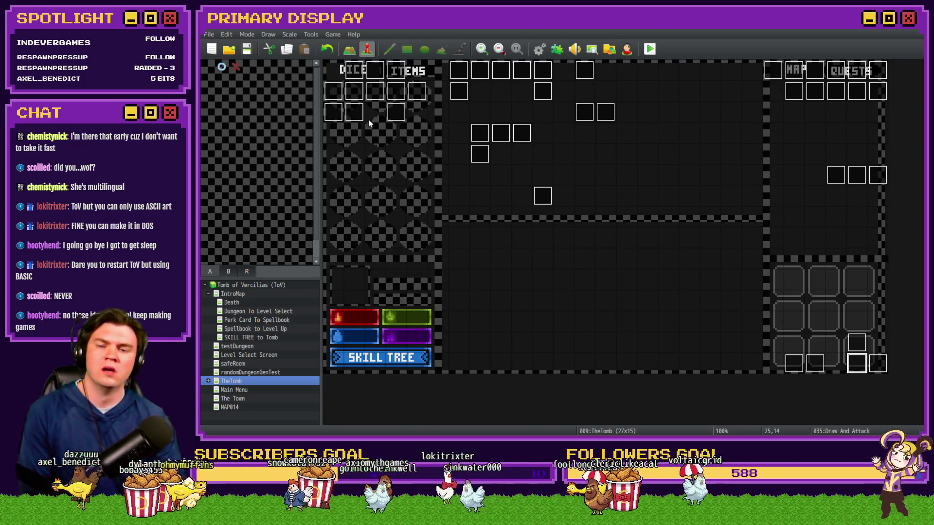
Open The Town map and make a canvas tile the player's starting position
{"action": "left_click", "coordinate": [252, 399]}
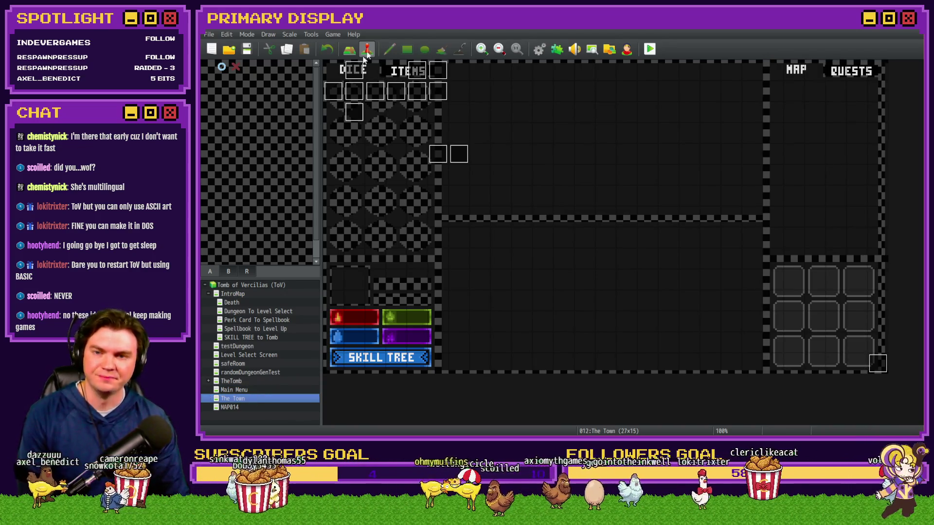
{"action": "right_click", "coordinate": [335, 74]}
{"action": "left_click", "coordinate": [450, 186]}
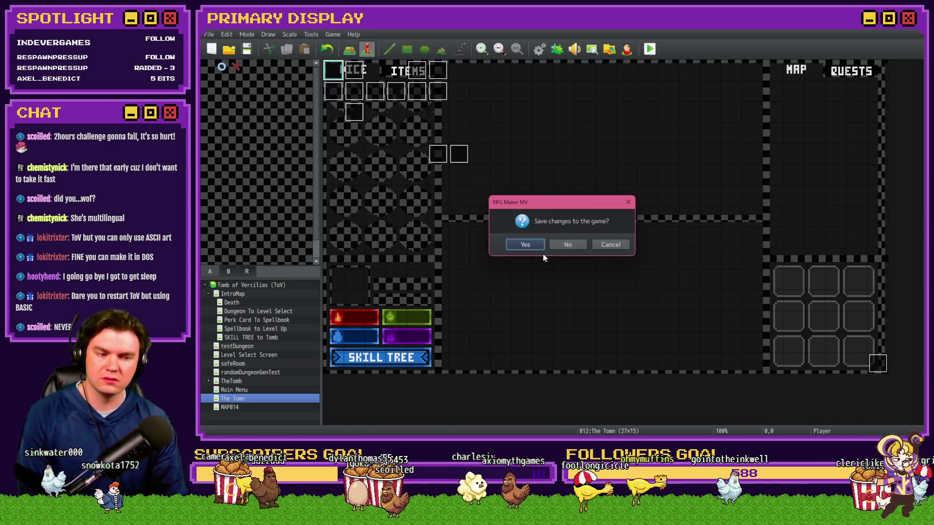
Save and playtest, visiting the Inn and the Mages Guild shop, then close the game
{"action": "left_click", "coordinate": [537, 246]}
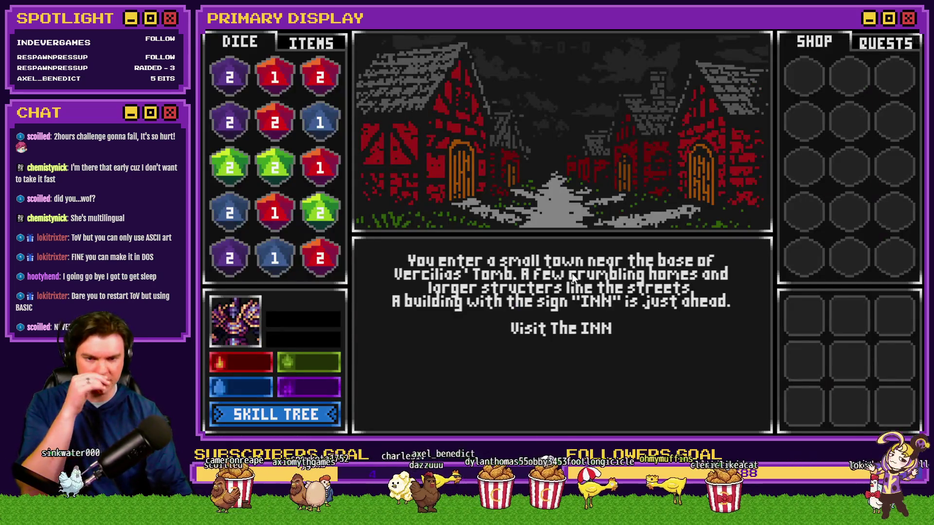
{"action": "left_click", "coordinate": [567, 329]}
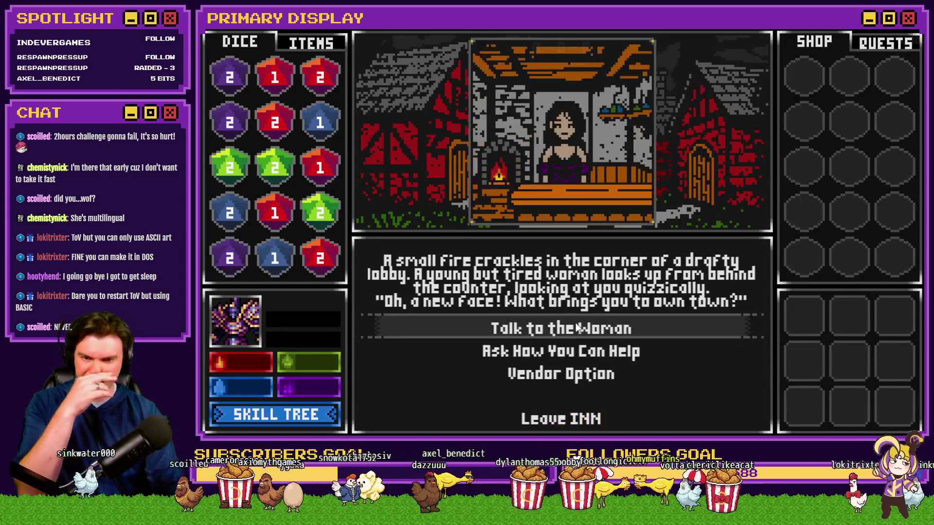
{"action": "left_click", "coordinate": [565, 420]}
{"action": "left_click", "coordinate": [571, 351]}
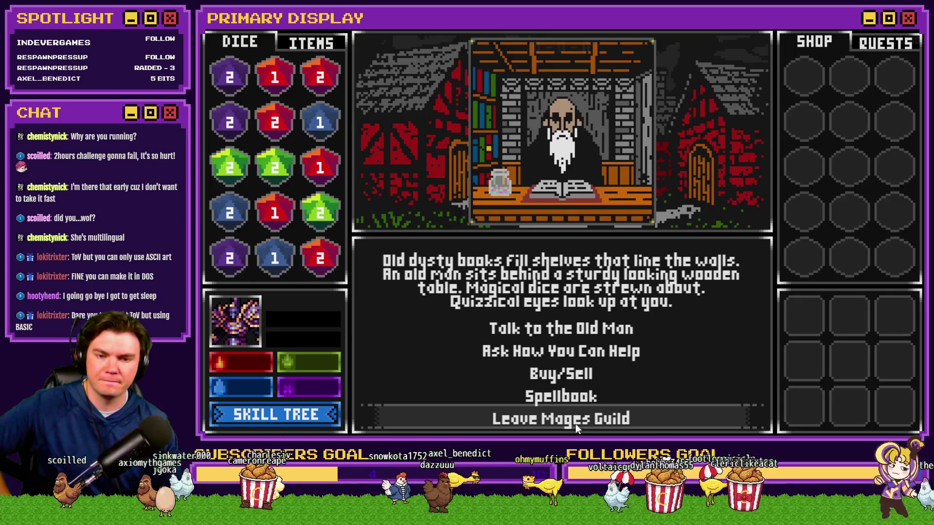
{"action": "left_click", "coordinate": [576, 376]}
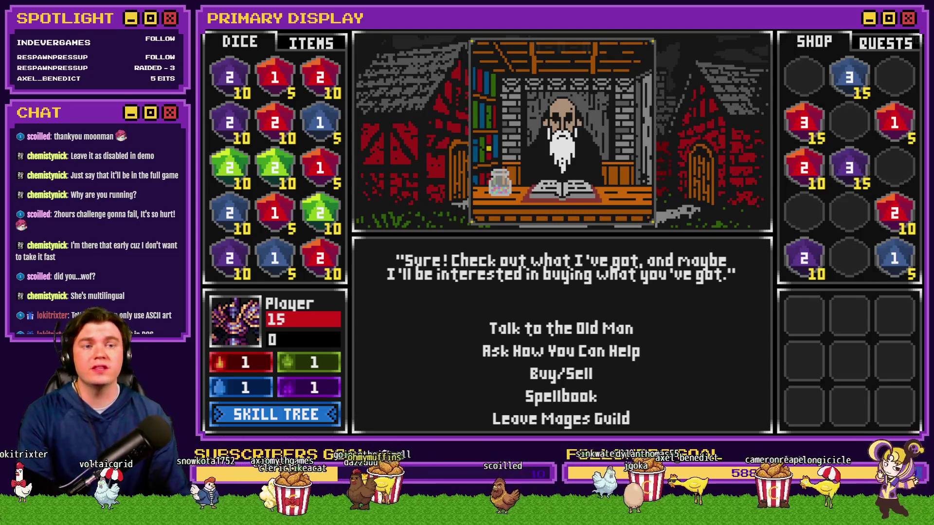
{"action": "key", "text": "alt+F4"}
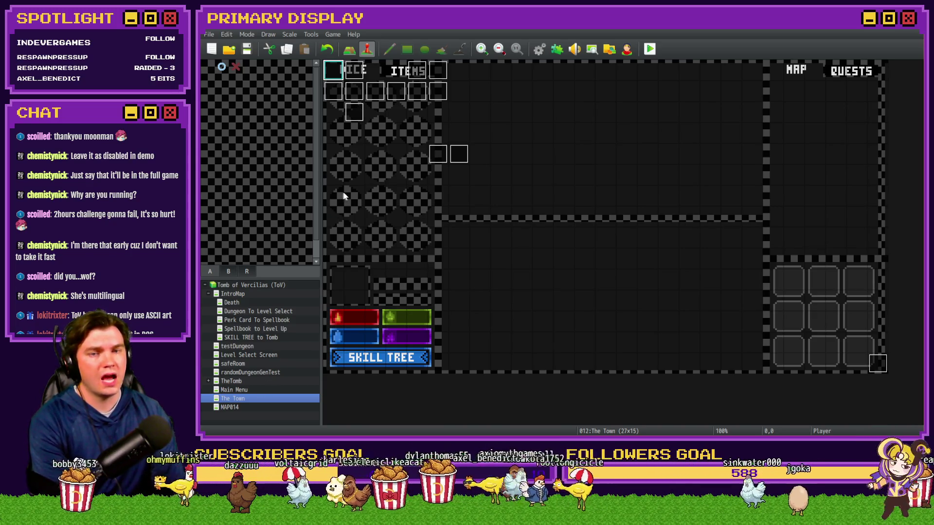
{"action": "left_click", "coordinate": [353, 96]}
{"action": "double_click", "coordinate": [353, 97]}
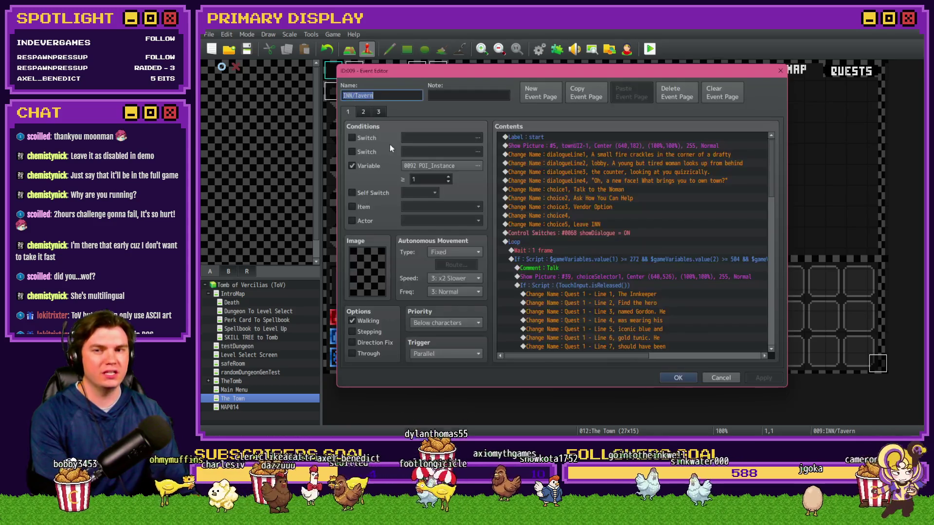
{"action": "left_click", "coordinate": [362, 113]}
{"action": "key", "text": "Escape"}
{"action": "double_click", "coordinate": [370, 96]}
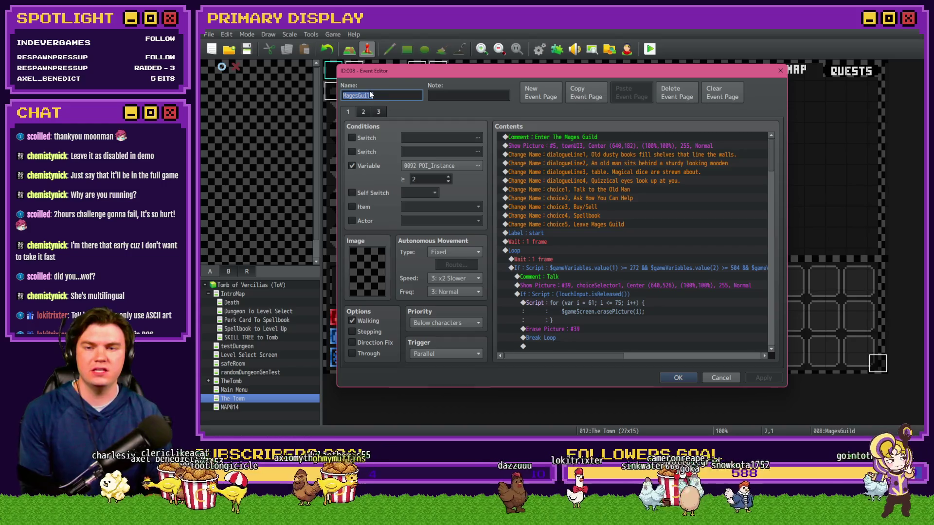
{"action": "left_click", "coordinate": [363, 112]}
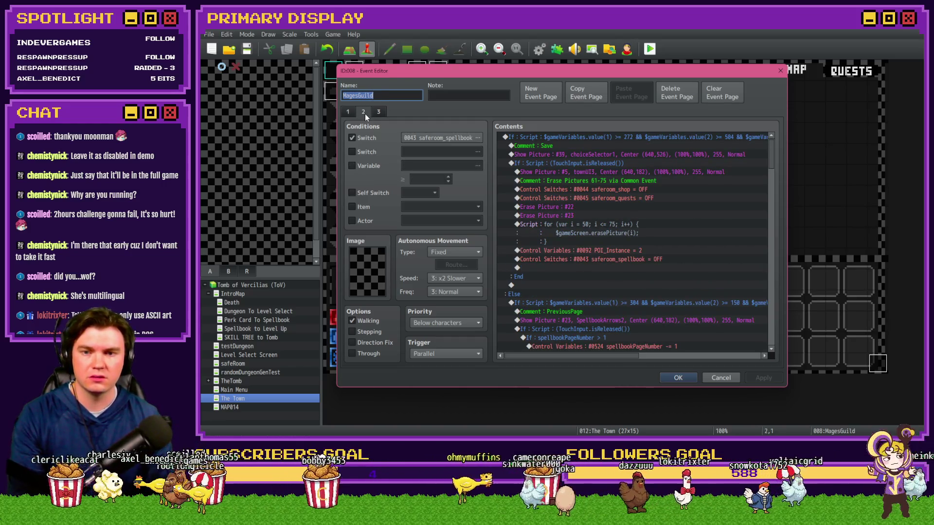
{"action": "left_click", "coordinate": [379, 112]}
{"action": "left_click", "coordinate": [364, 112]}
{"action": "left_click", "coordinate": [347, 112]}
{"action": "scroll", "coordinate": [592, 218], "scroll_direction": "down", "scroll_amount": 8}
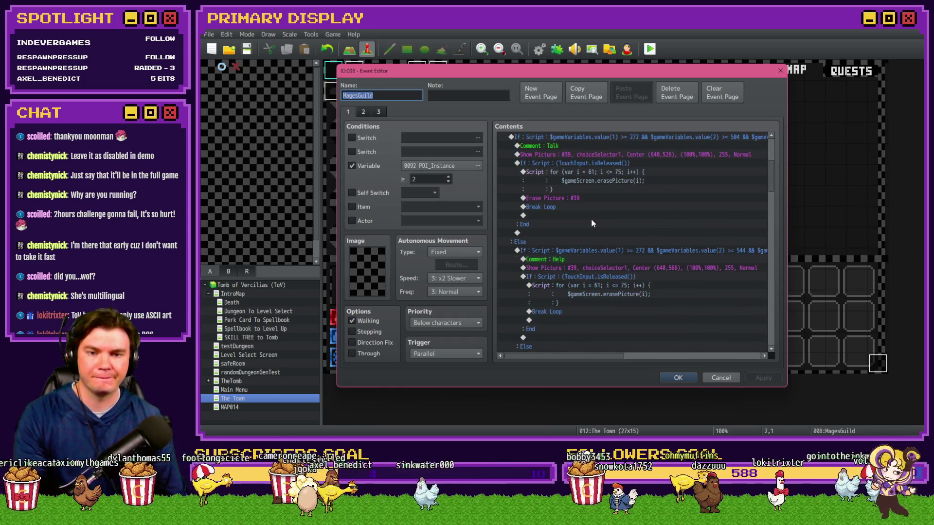
{"action": "scroll", "coordinate": [593, 218], "scroll_direction": "down", "scroll_amount": 8}
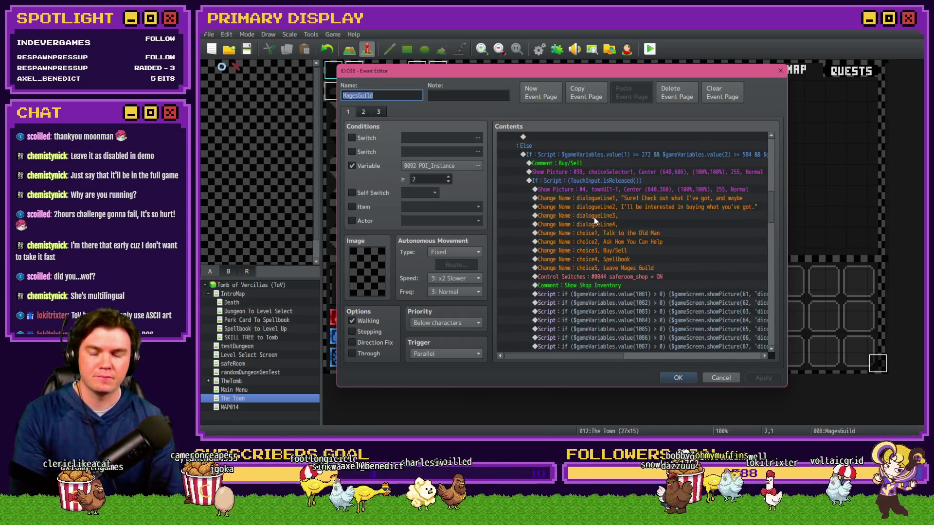
{"action": "scroll", "coordinate": [594, 218], "scroll_direction": "down", "scroll_amount": 3}
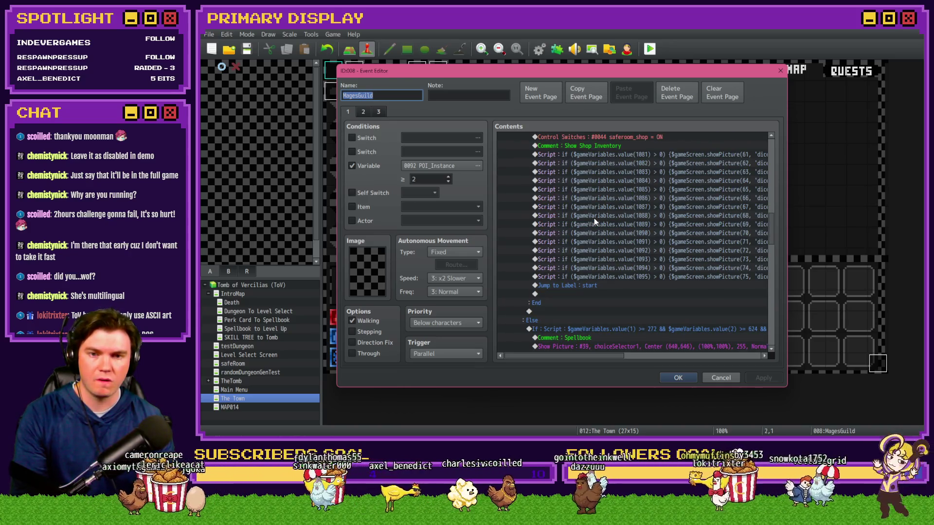
{"action": "scroll", "coordinate": [594, 218], "scroll_direction": "down", "scroll_amount": 5}
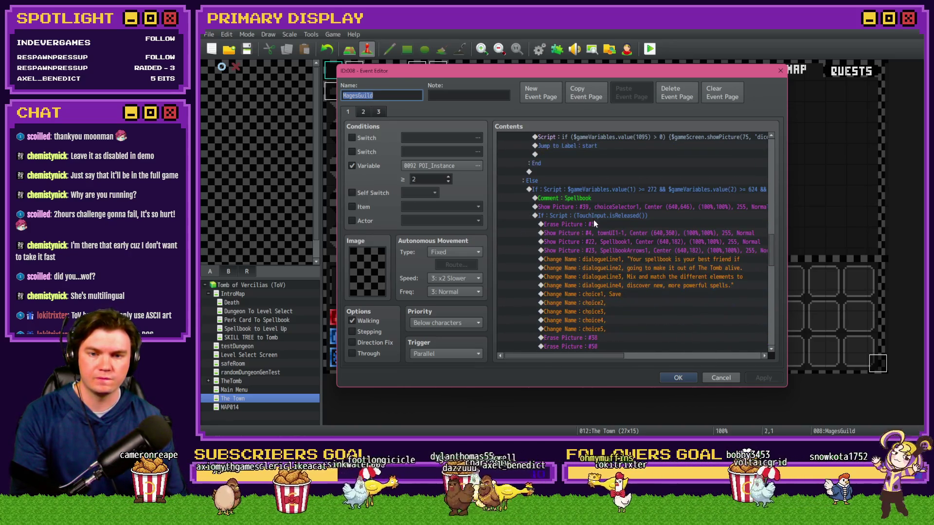
{"action": "scroll", "coordinate": [594, 224], "scroll_direction": "down", "scroll_amount": 10}
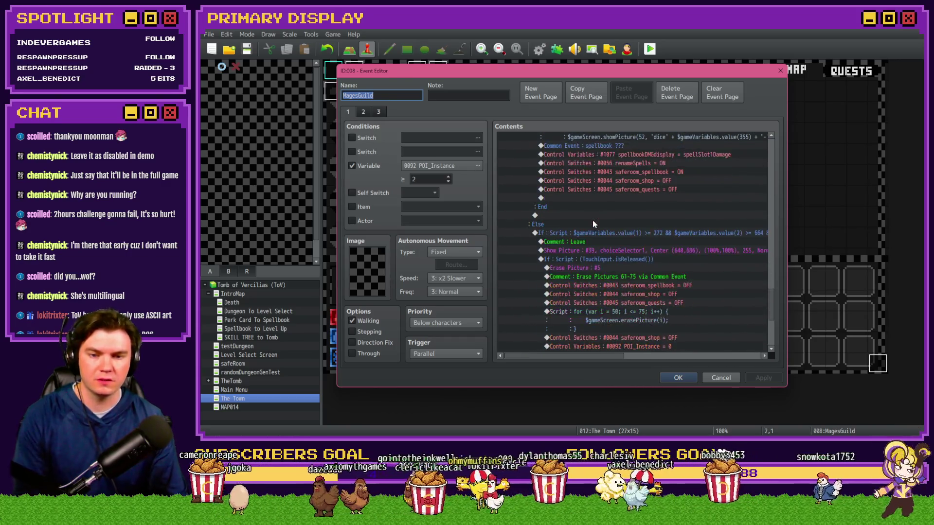
{"action": "scroll", "coordinate": [593, 224], "scroll_direction": "down", "scroll_amount": 5}
{"action": "key", "text": "Escape"}
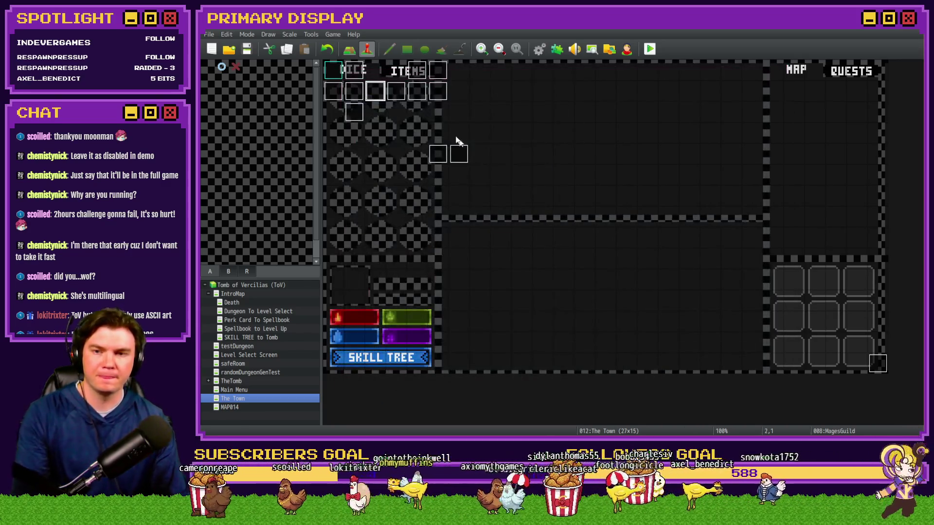
Briefly open and close ShopAnimations, DiceMove event 004 and a new event on tile 6,4
{"action": "double_click", "coordinate": [360, 110]}
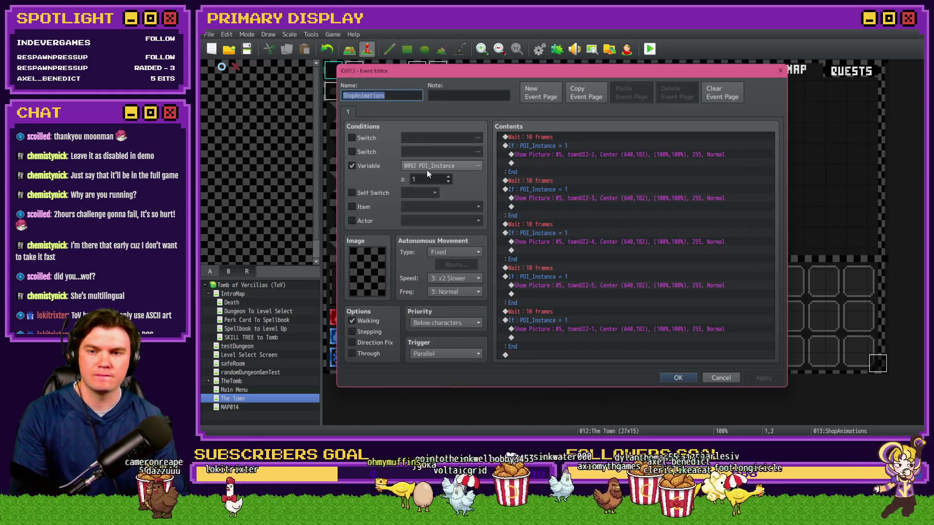
{"action": "key", "text": "Escape"}
{"action": "double_click", "coordinate": [441, 162]}
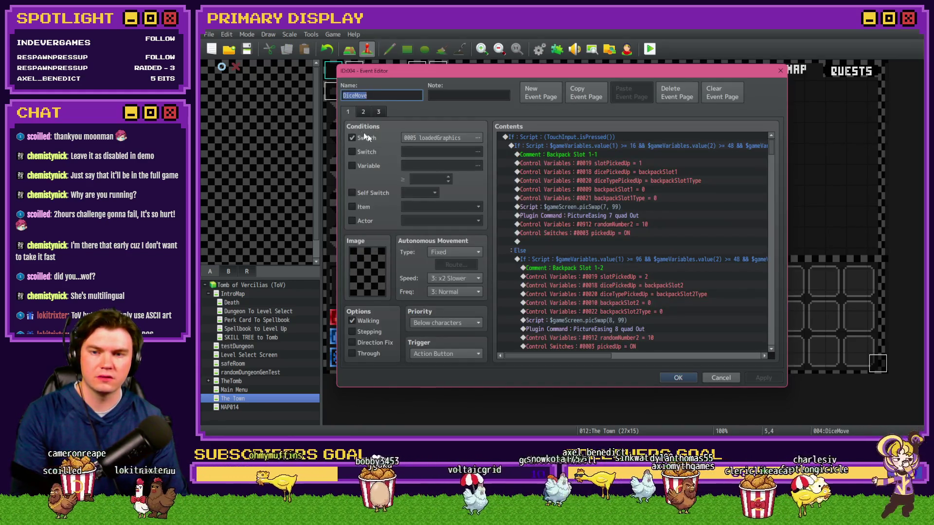
{"action": "left_click", "coordinate": [360, 112]}
{"action": "left_click", "coordinate": [377, 112]}
{"action": "key", "text": "Escape"}
{"action": "double_click", "coordinate": [456, 156]}
{"action": "key", "text": "Return"}
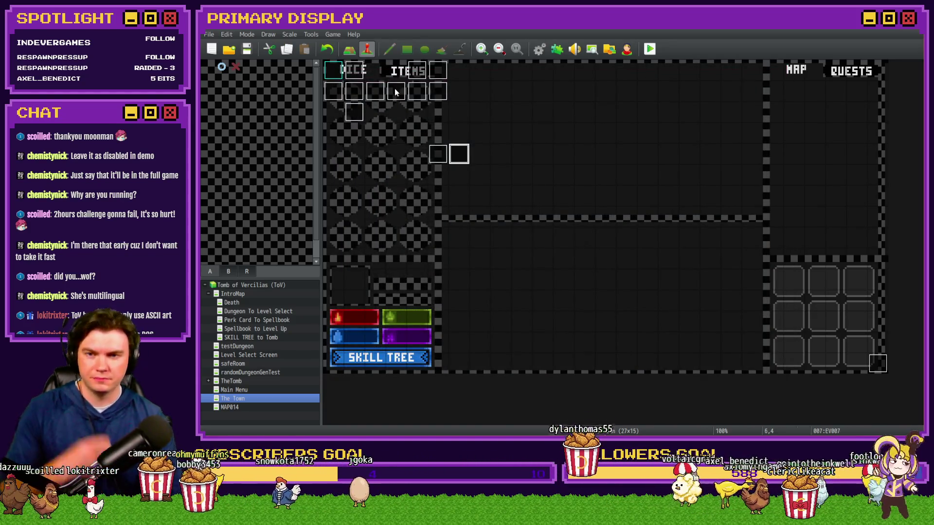
Open DiceMove event 005, browse pages 1–5, and settle on page 5's commands
{"action": "double_click", "coordinate": [416, 70]}
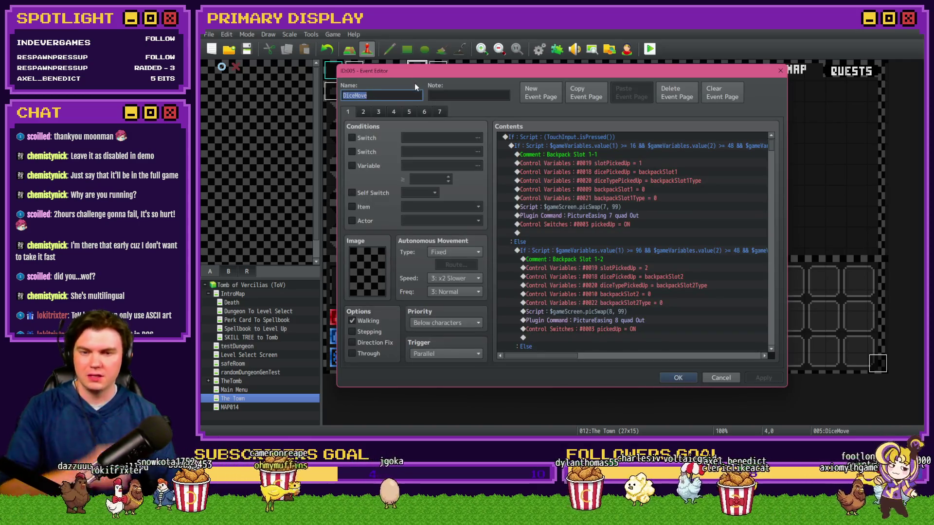
{"action": "left_click", "coordinate": [363, 112]}
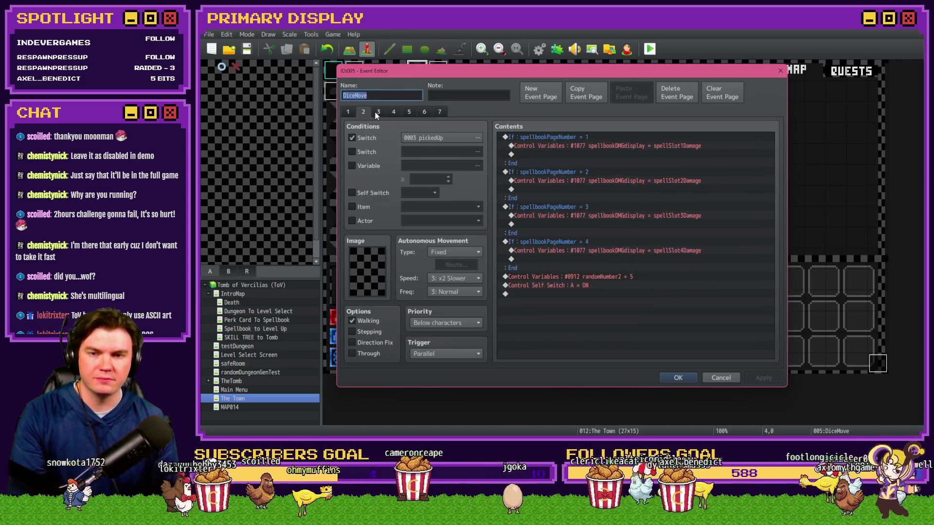
{"action": "left_click", "coordinate": [377, 112]}
{"action": "left_click", "coordinate": [362, 111]}
{"action": "left_click", "coordinate": [396, 112]}
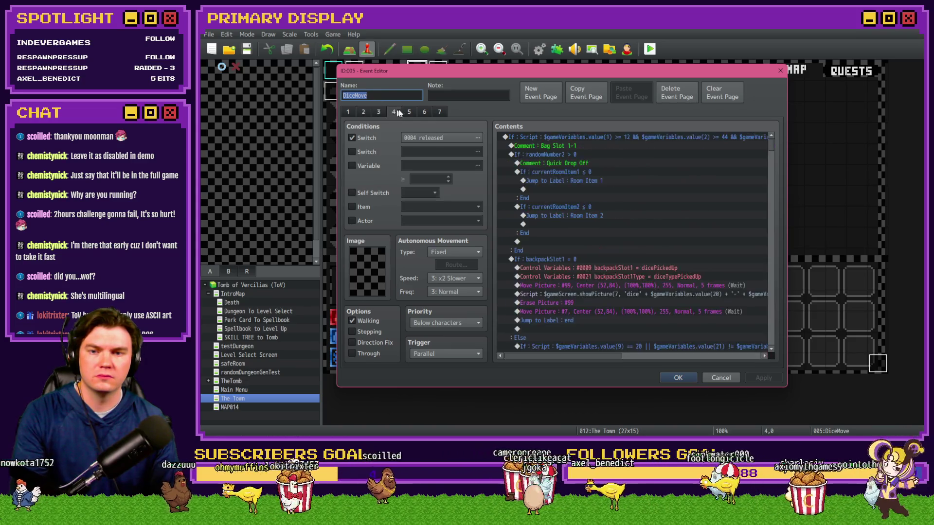
{"action": "left_click", "coordinate": [409, 112]}
{"action": "left_click", "coordinate": [379, 112]}
{"action": "left_click", "coordinate": [347, 112]}
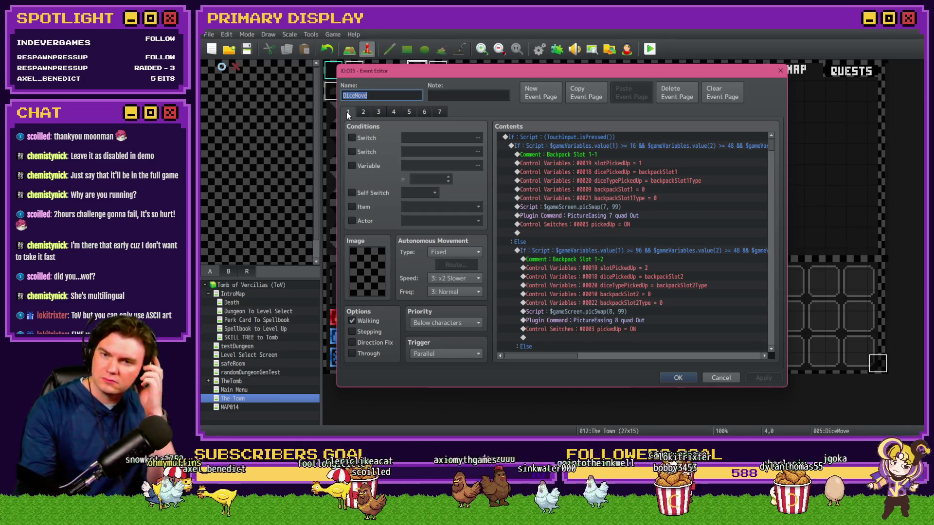
{"action": "left_click", "coordinate": [403, 112]}
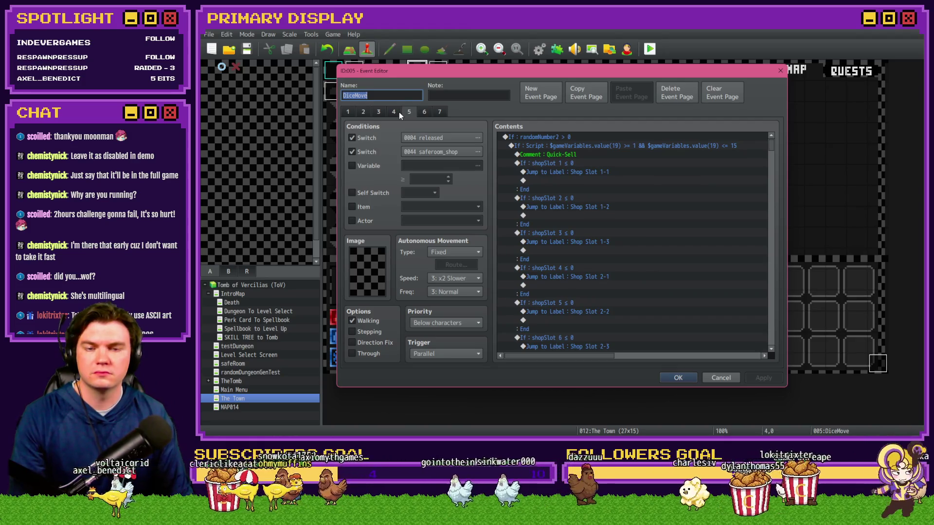
{"action": "scroll", "coordinate": [564, 224], "scroll_direction": "down", "scroll_amount": 18}
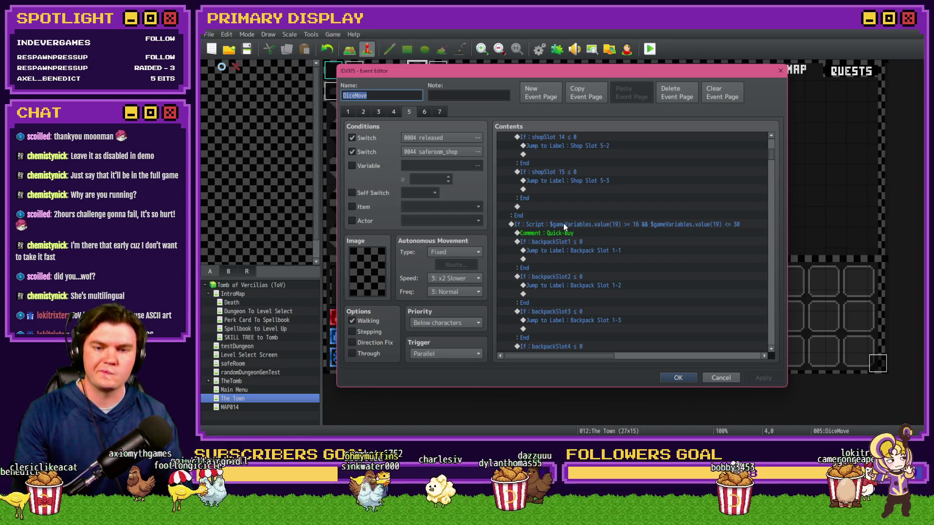
{"action": "scroll", "coordinate": [657, 281], "scroll_direction": "down", "scroll_amount": 9}
{"action": "scroll", "coordinate": [657, 278], "scroll_direction": "down", "scroll_amount": 10}
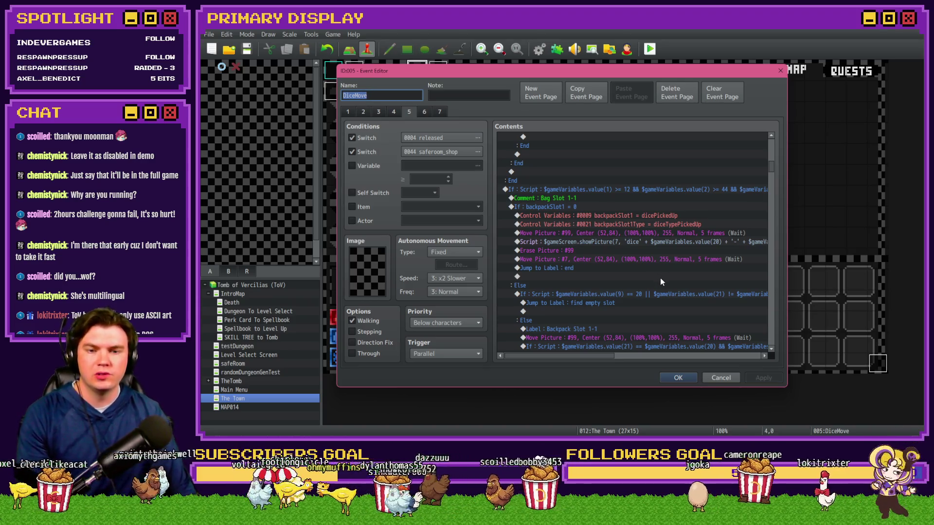
{"action": "scroll", "coordinate": [660, 283], "scroll_direction": "down", "scroll_amount": 3}
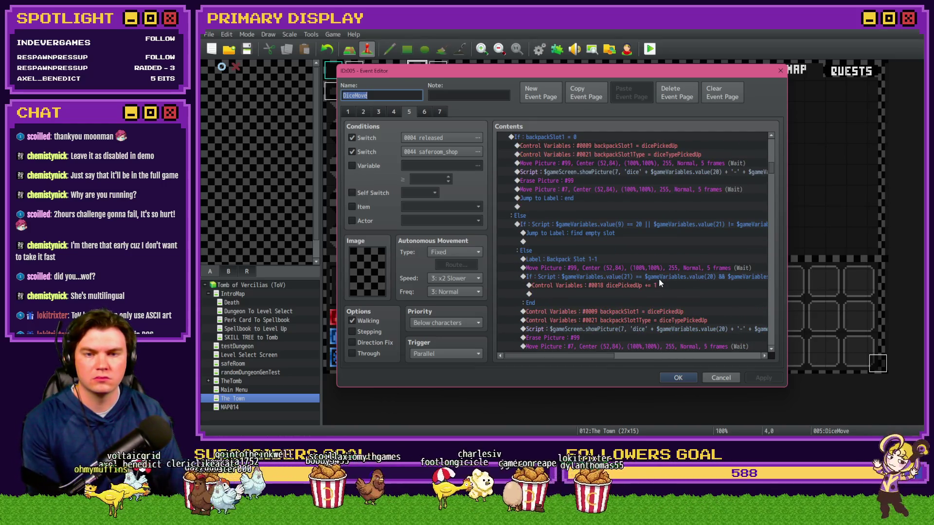
{"action": "scroll", "coordinate": [659, 284], "scroll_direction": "up", "scroll_amount": 2}
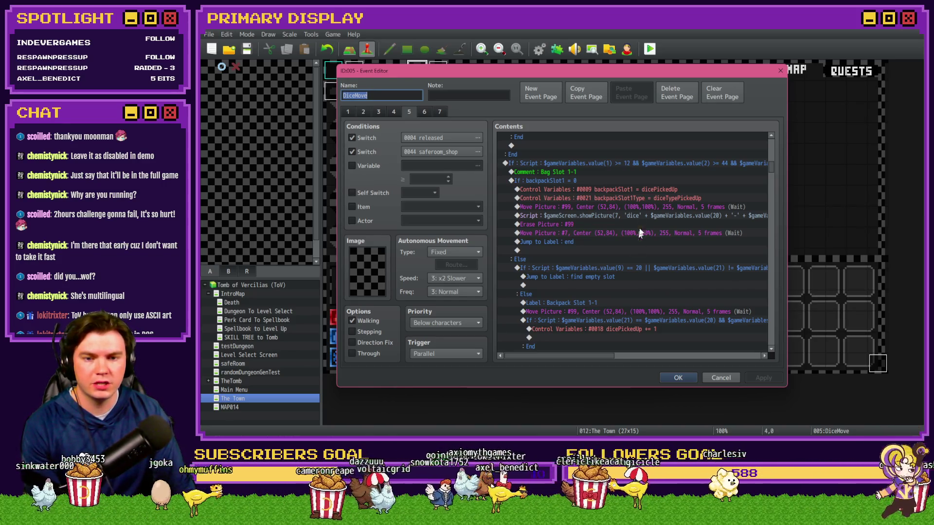
{"action": "scroll", "coordinate": [647, 247], "scroll_direction": "down", "scroll_amount": 2}
{"action": "scroll", "coordinate": [647, 246], "scroll_direction": "down", "scroll_amount": 8}
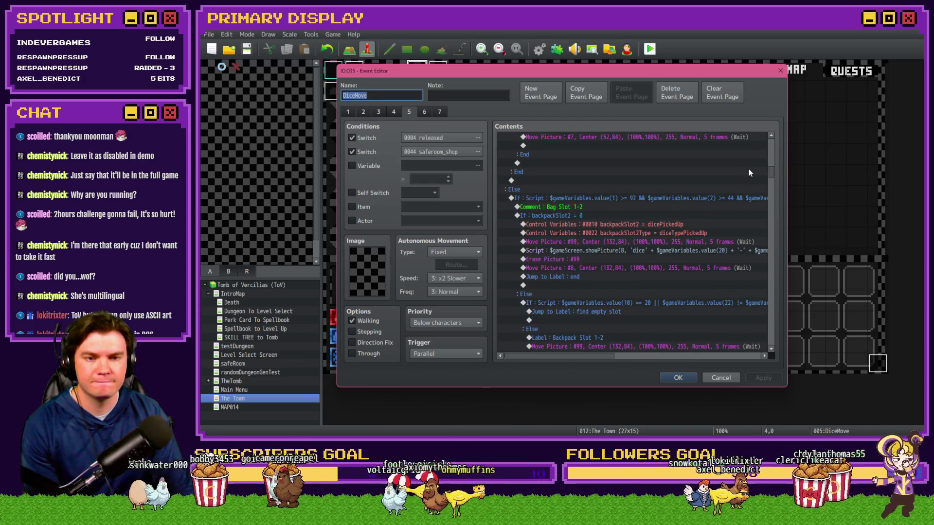
{"action": "left_click_drag", "start_coordinate": [770, 172], "coordinate": [770, 252]}
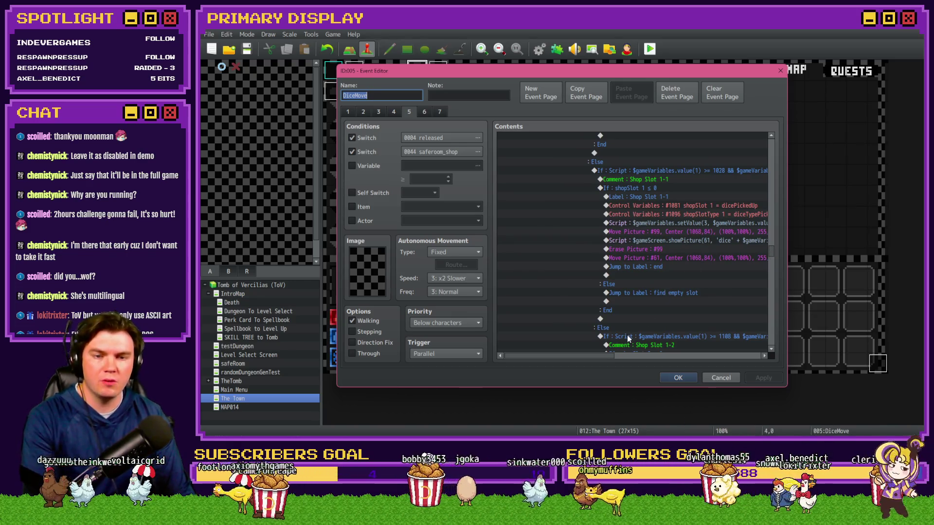
{"action": "scroll", "coordinate": [623, 335], "scroll_direction": "down", "scroll_amount": 3}
{"action": "scroll", "coordinate": [629, 334], "scroll_direction": "down", "scroll_amount": 8}
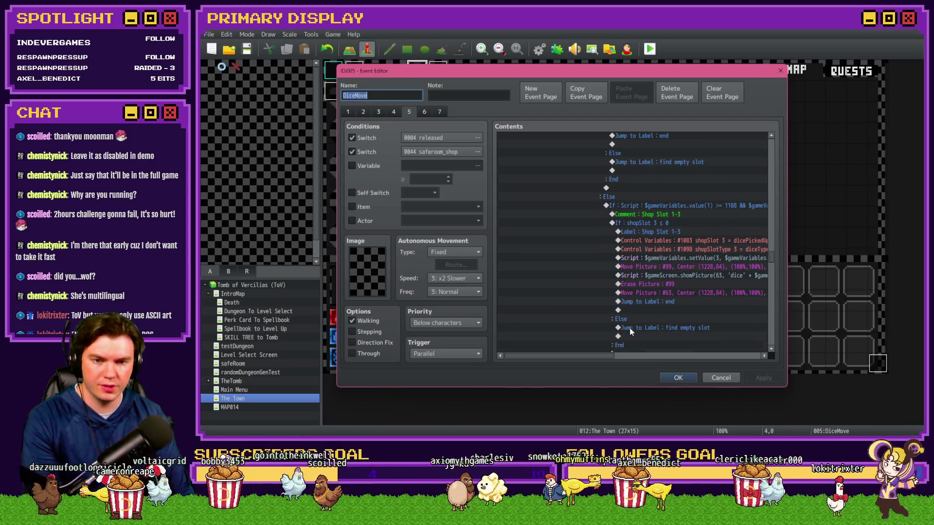
{"action": "left_click_drag", "start_coordinate": [771, 252], "coordinate": [767, 300]}
{"action": "scroll", "coordinate": [659, 337], "scroll_direction": "down", "scroll_amount": 10}
{"action": "scroll", "coordinate": [658, 337], "scroll_direction": "right", "scroll_amount": 5}
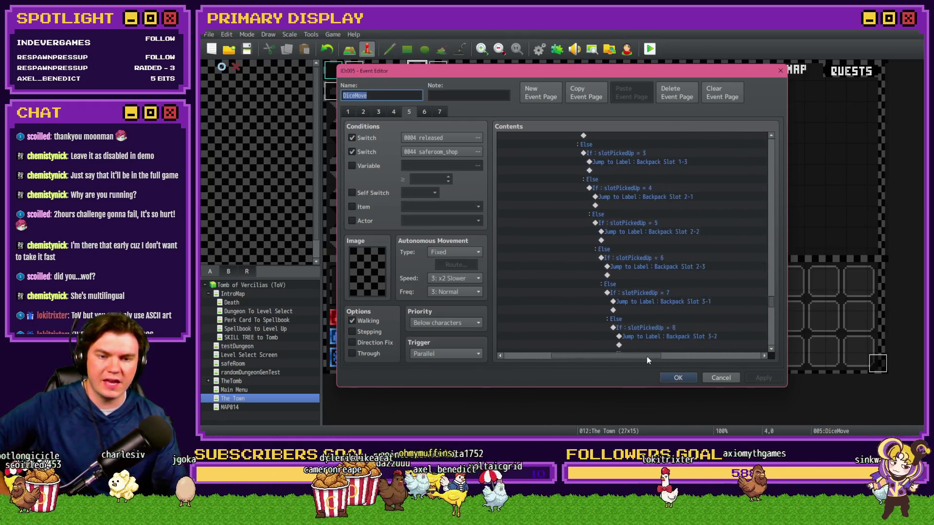
{"action": "scroll", "coordinate": [658, 336], "scroll_direction": "down", "scroll_amount": 15}
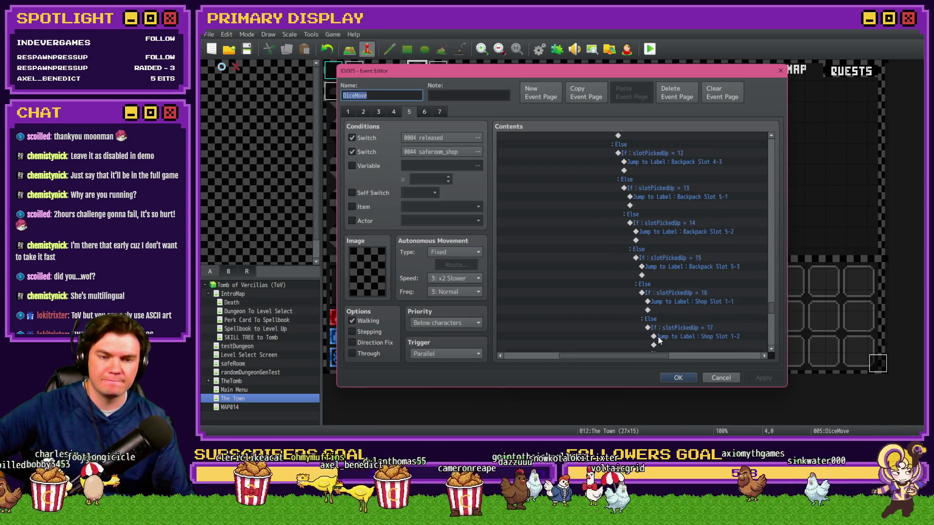
{"action": "scroll", "coordinate": [658, 343], "scroll_direction": "down", "scroll_amount": 15}
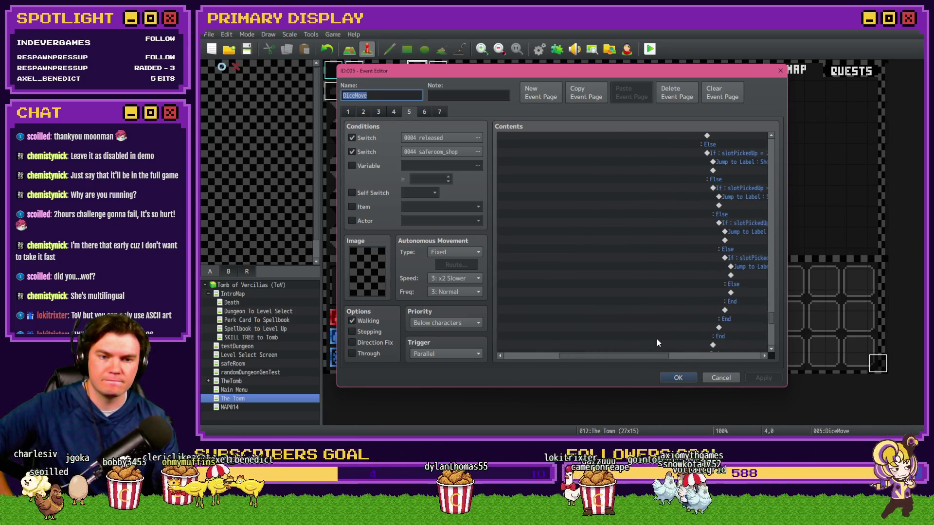
{"action": "scroll", "coordinate": [657, 340], "scroll_direction": "down", "scroll_amount": 5}
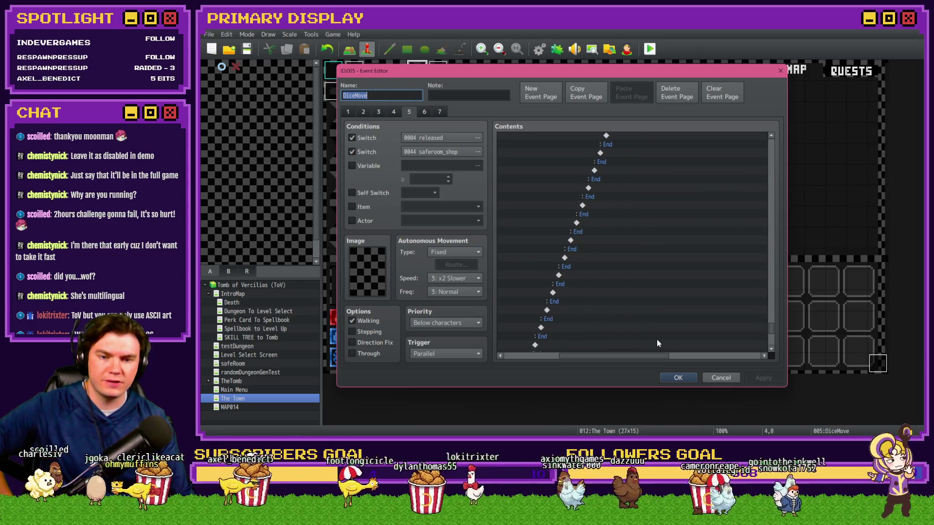
{"action": "left_click_drag", "start_coordinate": [651, 355], "coordinate": [579, 359]}
{"action": "scroll", "coordinate": [548, 331], "scroll_direction": "down", "scroll_amount": 10}
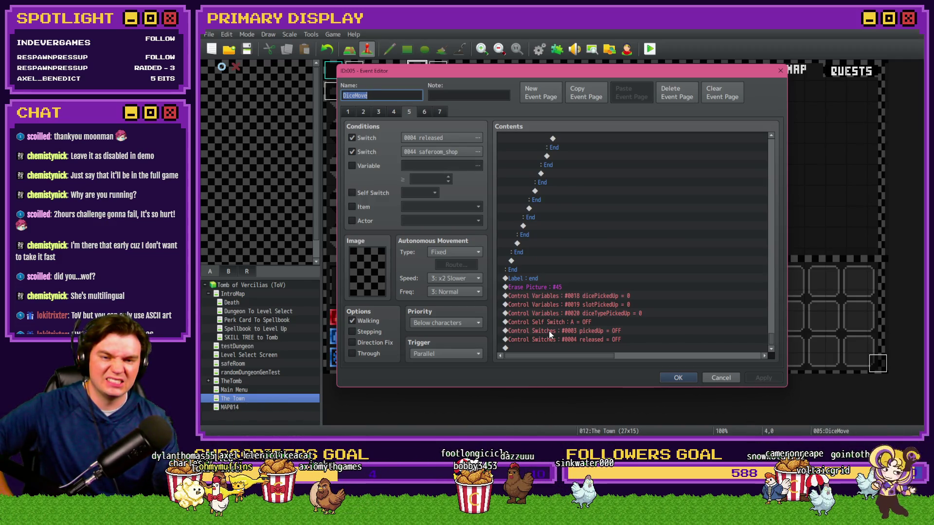
{"action": "left_click_drag", "start_coordinate": [769, 340], "coordinate": [765, 148]}
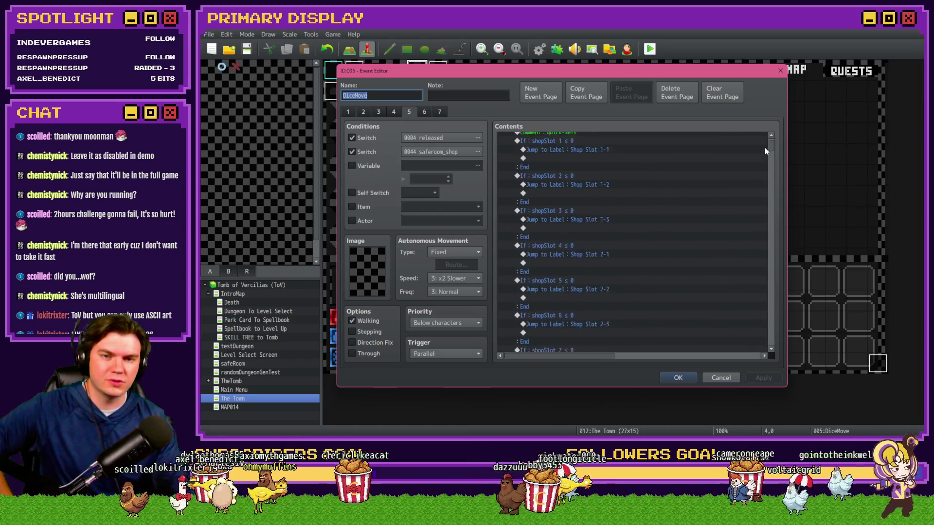
Compare DiceMove pages 3, 4 and 5, ending back on page 4
{"action": "left_click", "coordinate": [394, 112]}
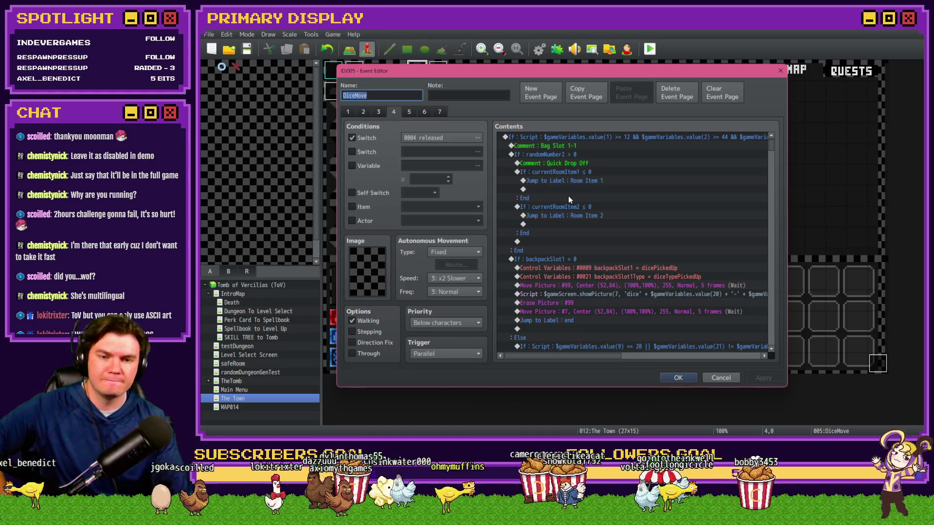
{"action": "scroll", "coordinate": [568, 198], "scroll_direction": "down", "scroll_amount": 5}
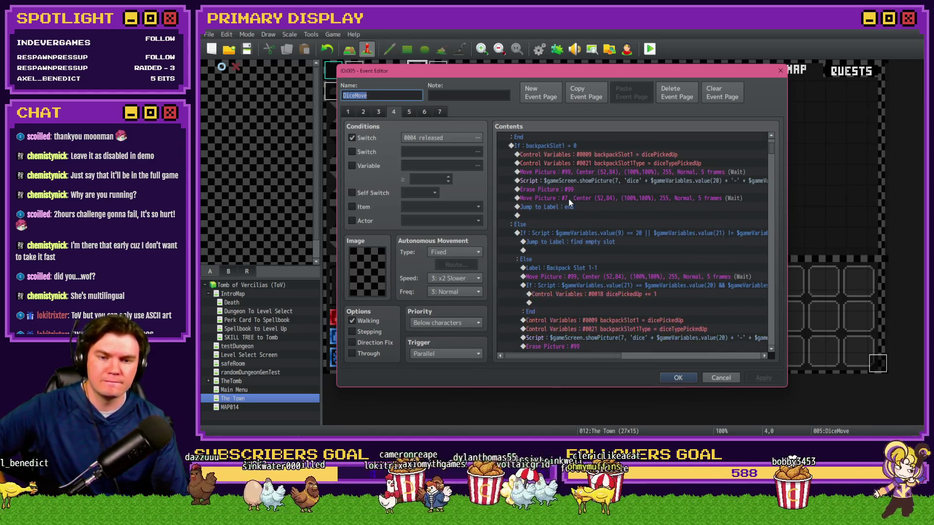
{"action": "scroll", "coordinate": [568, 199], "scroll_direction": "up", "scroll_amount": 2}
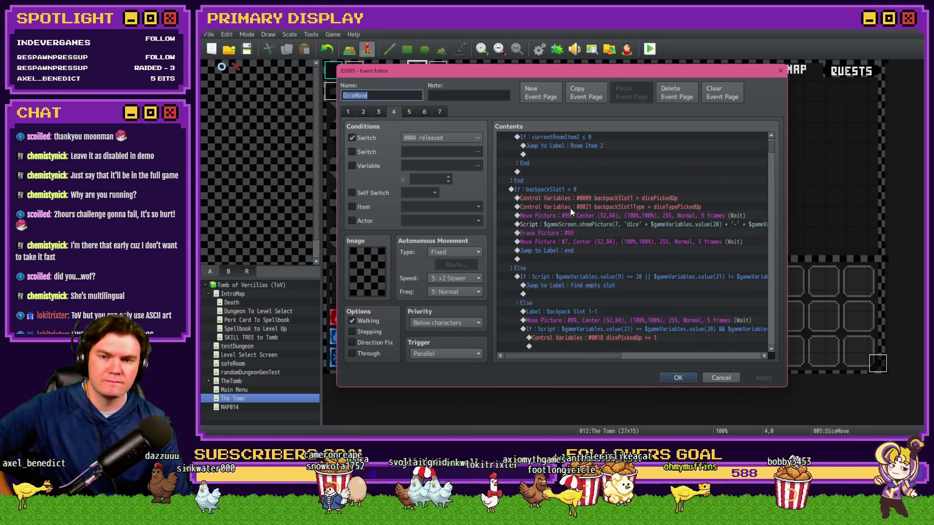
{"action": "left_click", "coordinate": [406, 112]}
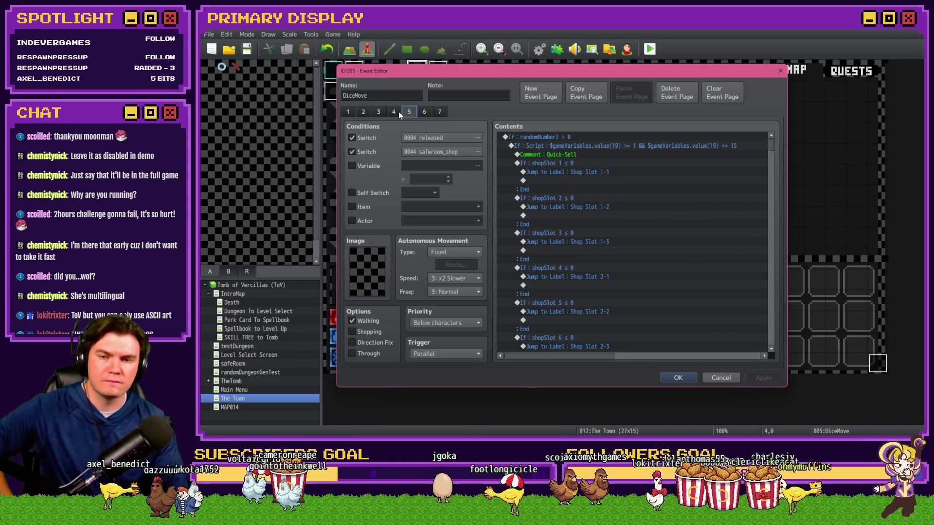
{"action": "left_click", "coordinate": [399, 112]}
{"action": "left_click", "coordinate": [380, 113]}
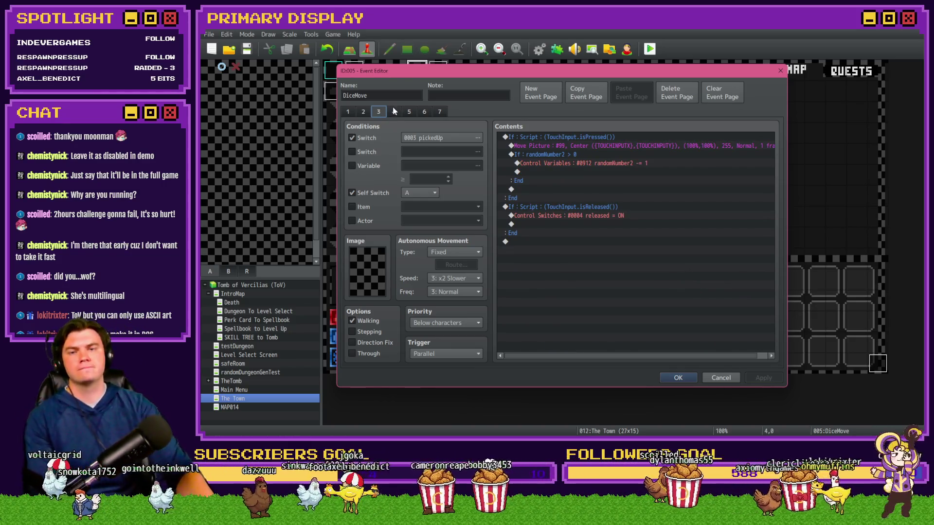
{"action": "left_click", "coordinate": [394, 113]}
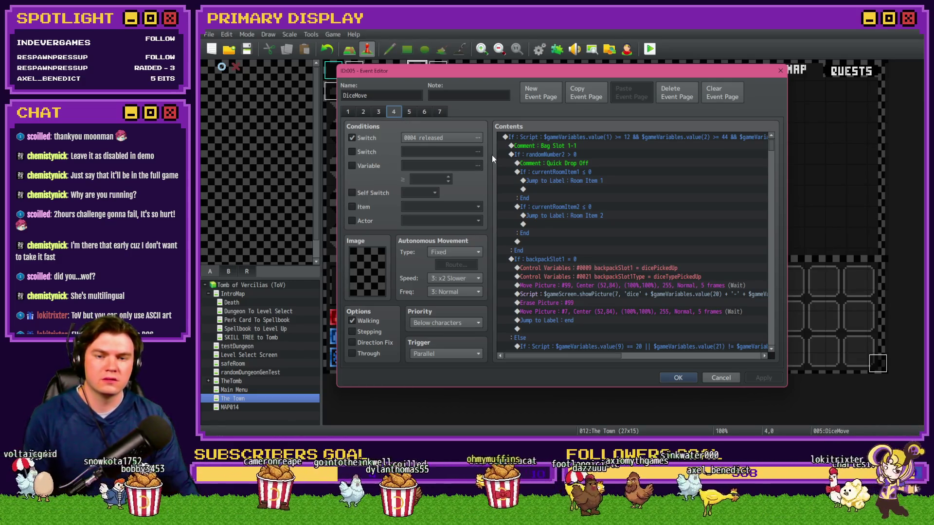
Scroll page 4's commands down past Label: end, then show page 1
{"action": "scroll", "coordinate": [605, 208], "scroll_direction": "down", "scroll_amount": 2}
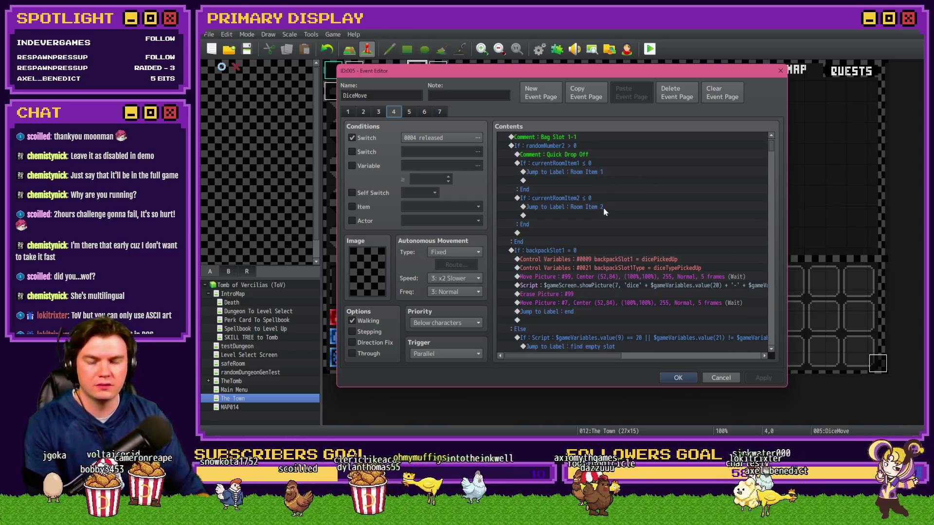
{"action": "scroll", "coordinate": [612, 216], "scroll_direction": "down", "scroll_amount": 2}
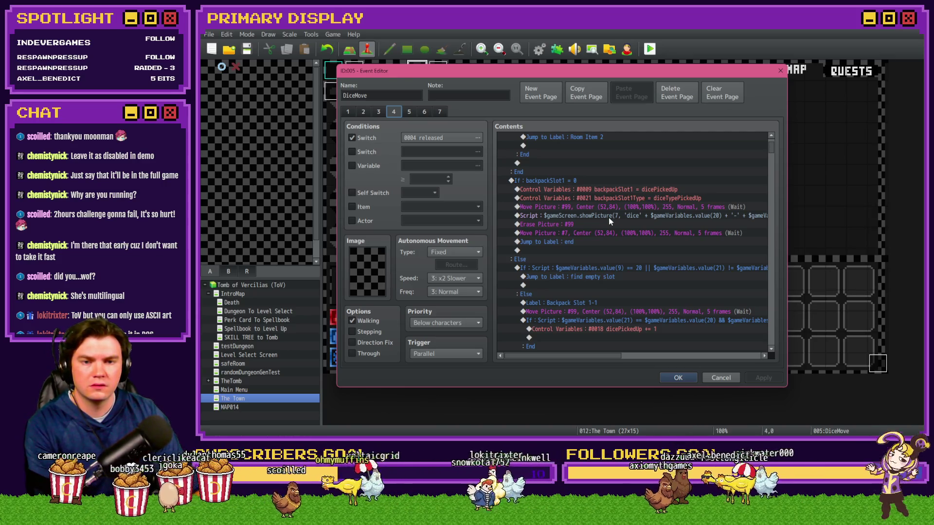
{"action": "scroll", "coordinate": [609, 219], "scroll_direction": "down", "scroll_amount": 2}
{"action": "scroll", "coordinate": [609, 226], "scroll_direction": "down", "scroll_amount": 2}
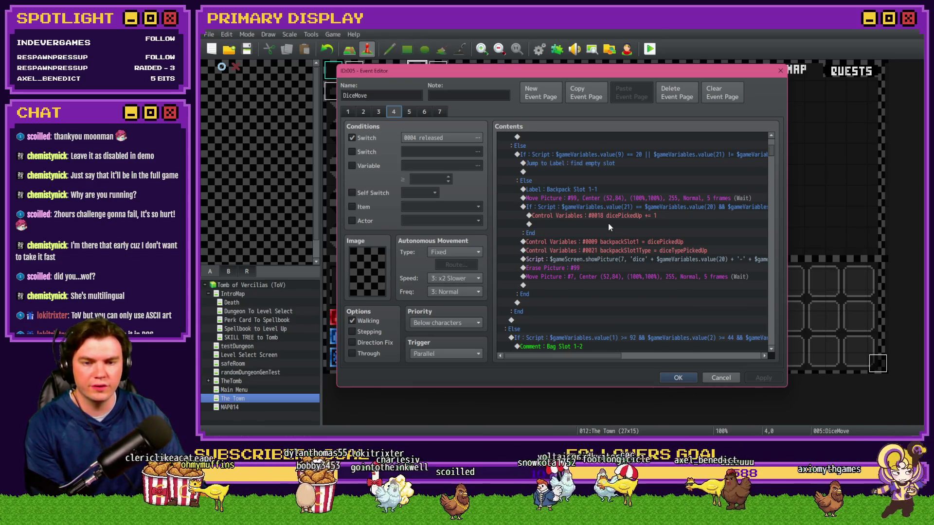
{"action": "scroll", "coordinate": [608, 224], "scroll_direction": "down", "scroll_amount": 4}
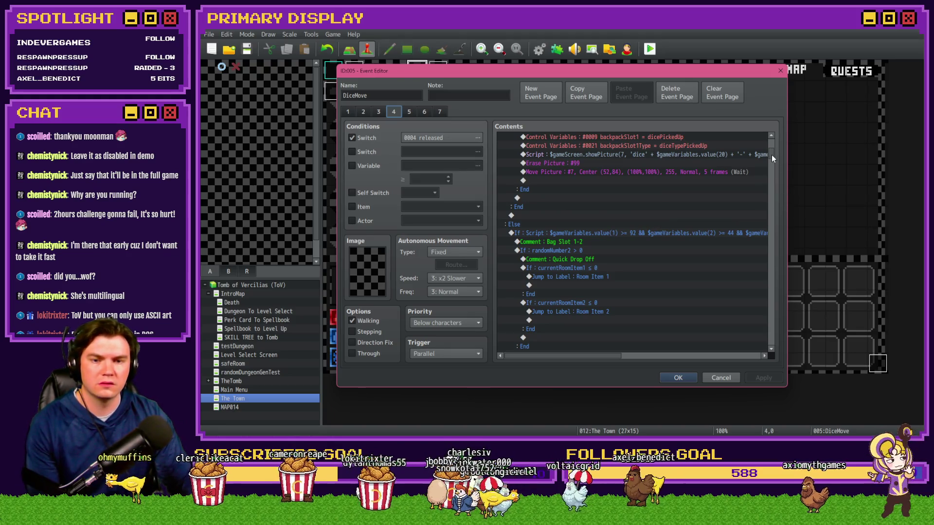
{"action": "left_click_drag", "start_coordinate": [772, 154], "coordinate": [772, 158]}
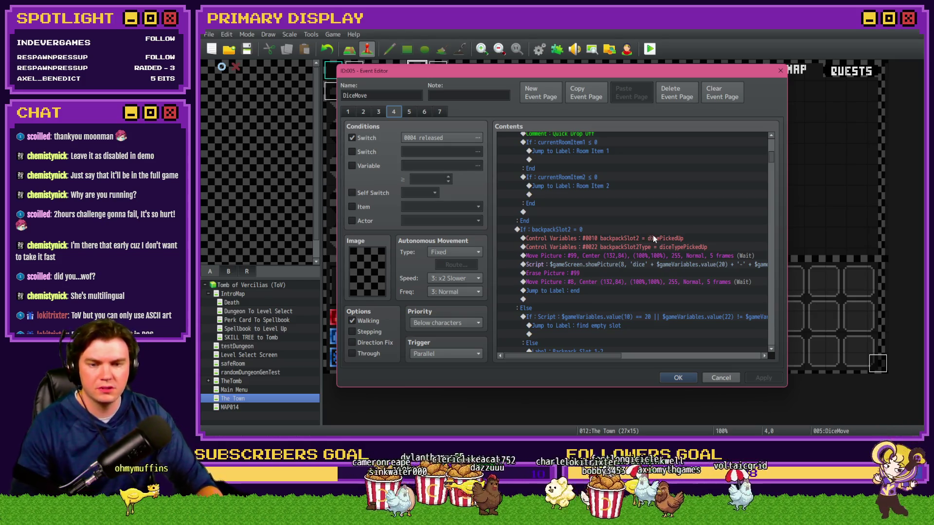
{"action": "scroll", "coordinate": [653, 235], "scroll_direction": "down", "scroll_amount": 2}
{"action": "scroll", "coordinate": [653, 235], "scroll_direction": "down", "scroll_amount": 2}
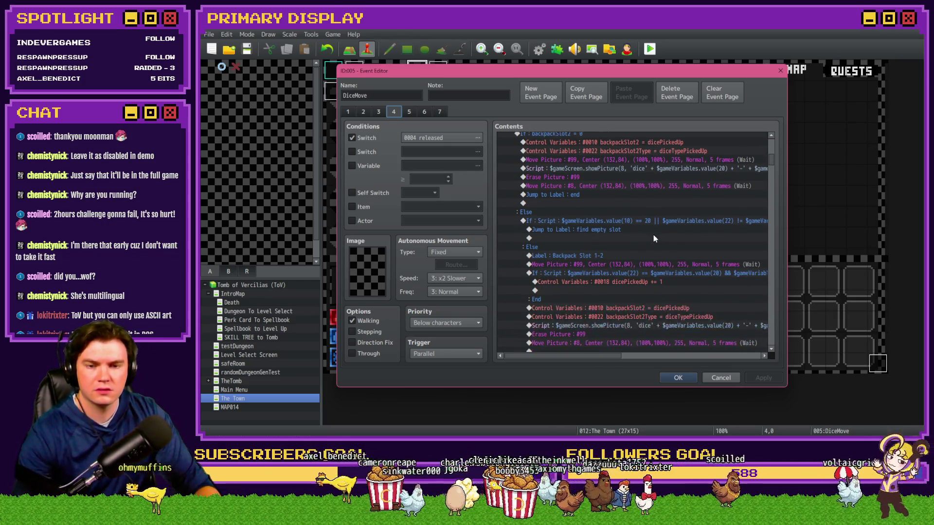
{"action": "scroll", "coordinate": [653, 235], "scroll_direction": "down", "scroll_amount": 2}
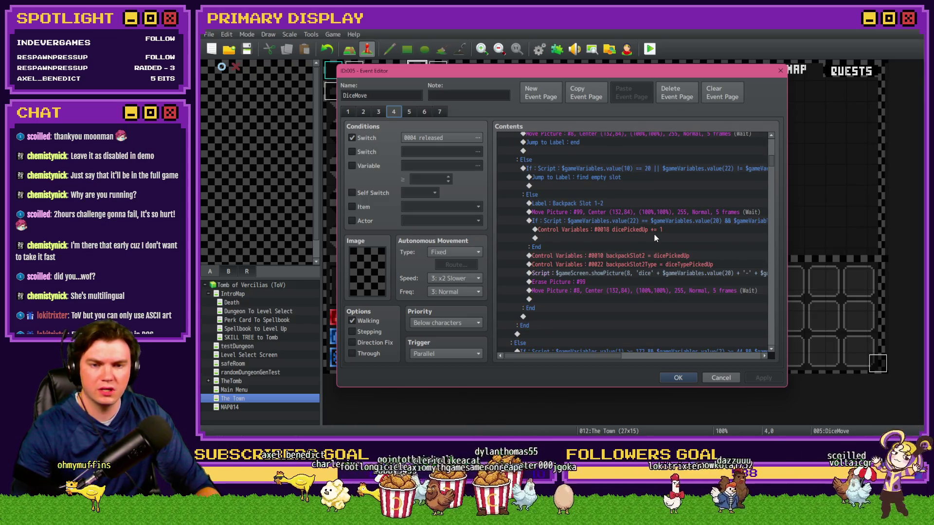
{"action": "scroll", "coordinate": [695, 233], "scroll_direction": "down", "scroll_amount": 1}
{"action": "scroll", "coordinate": [695, 233], "scroll_direction": "down", "scroll_amount": 5}
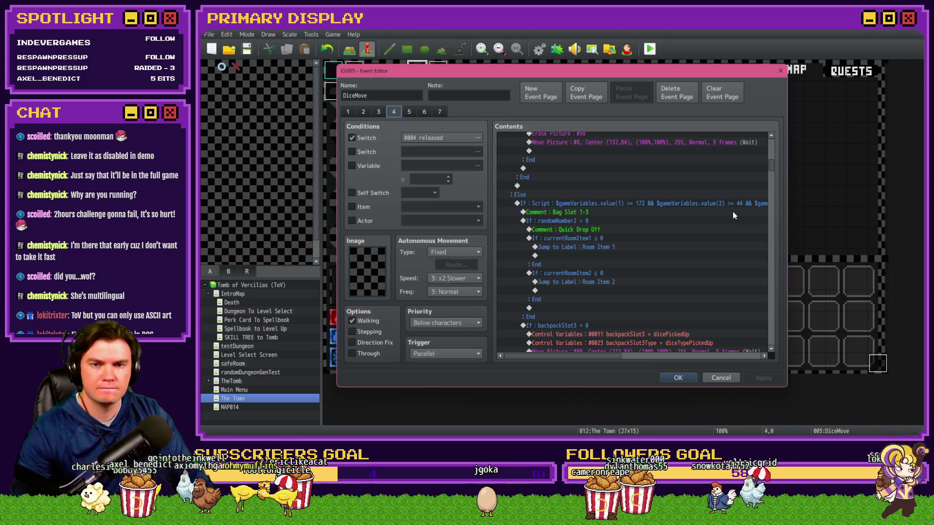
{"action": "scroll", "coordinate": [773, 171], "scroll_direction": "down", "scroll_amount": 8}
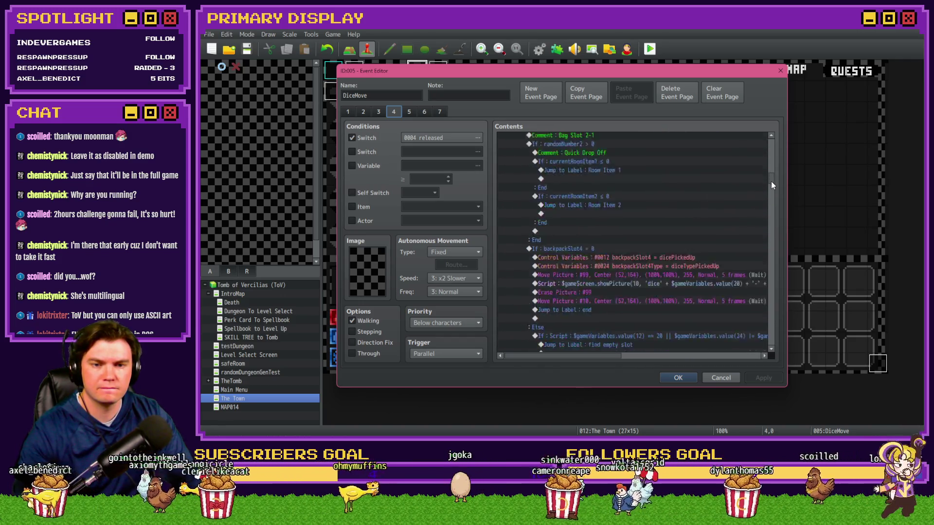
{"action": "left_click_drag", "start_coordinate": [772, 196], "coordinate": [781, 271]}
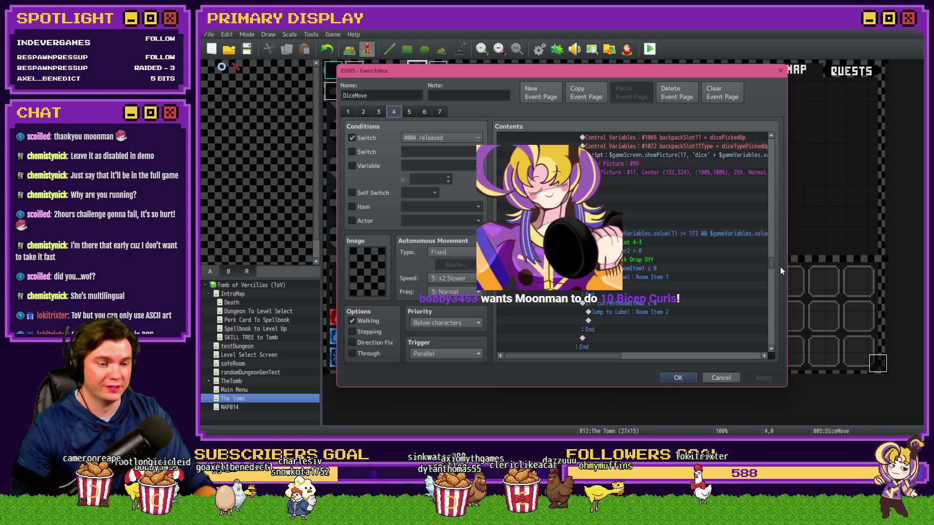
{"action": "mouse_move", "coordinate": [771, 263]}
{"action": "left_mouse_down"}
{"action": "mouse_move", "coordinate": [773, 312]}
{"action": "mouse_move", "coordinate": [705, 314]}
{"action": "left_mouse_up"}
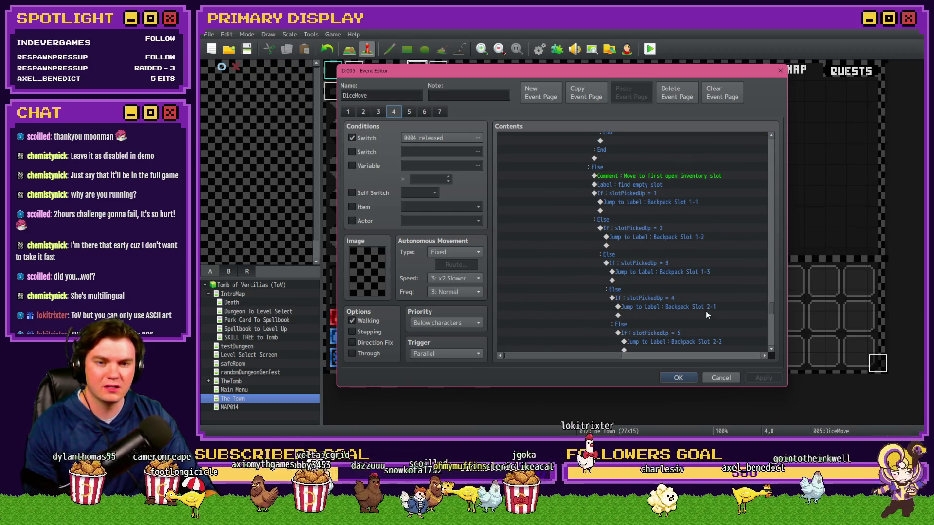
{"action": "scroll", "coordinate": [707, 314], "scroll_direction": "down", "scroll_amount": 9}
{"action": "scroll", "coordinate": [707, 311], "scroll_direction": "down", "scroll_amount": 10}
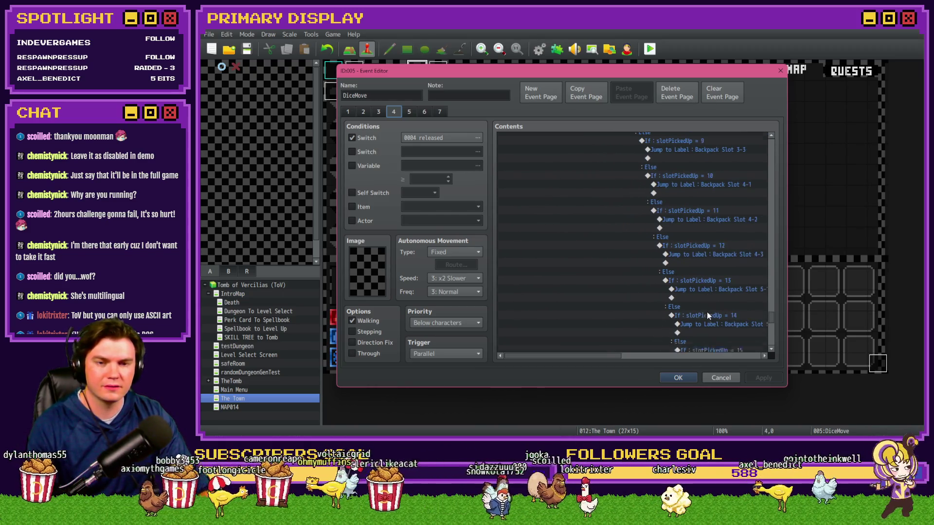
{"action": "scroll", "coordinate": [708, 314], "scroll_direction": "down", "scroll_amount": 15}
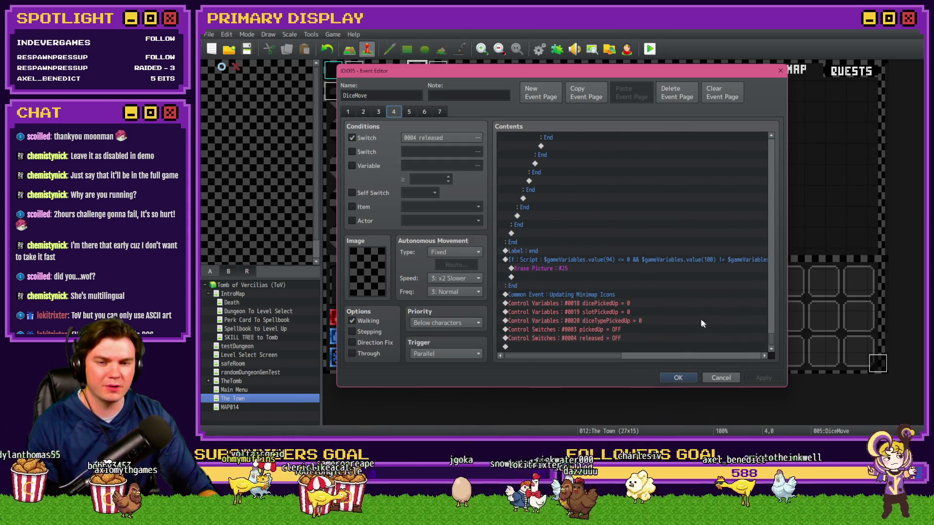
{"action": "left_click", "coordinate": [354, 115]}
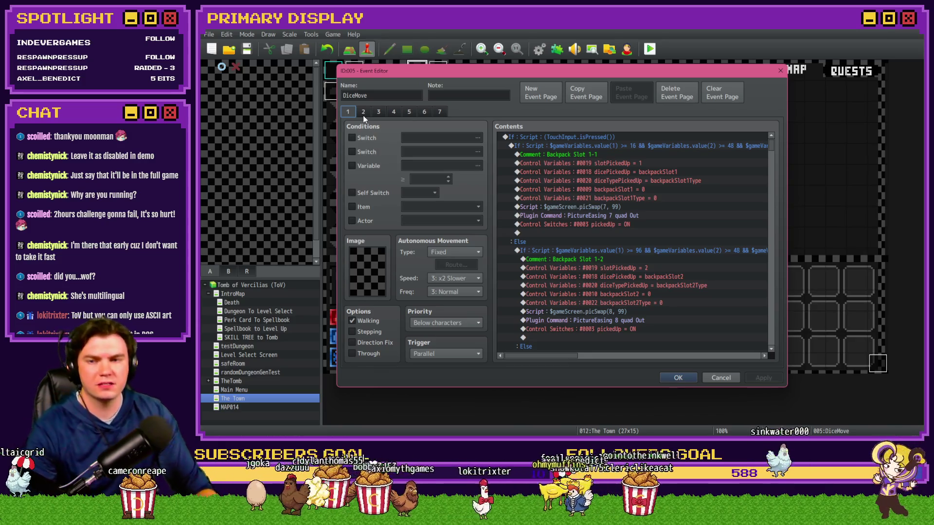
Flip through DiceMove pages 2, 3, 4, 5, 6 and 7
{"action": "left_click", "coordinate": [363, 115]}
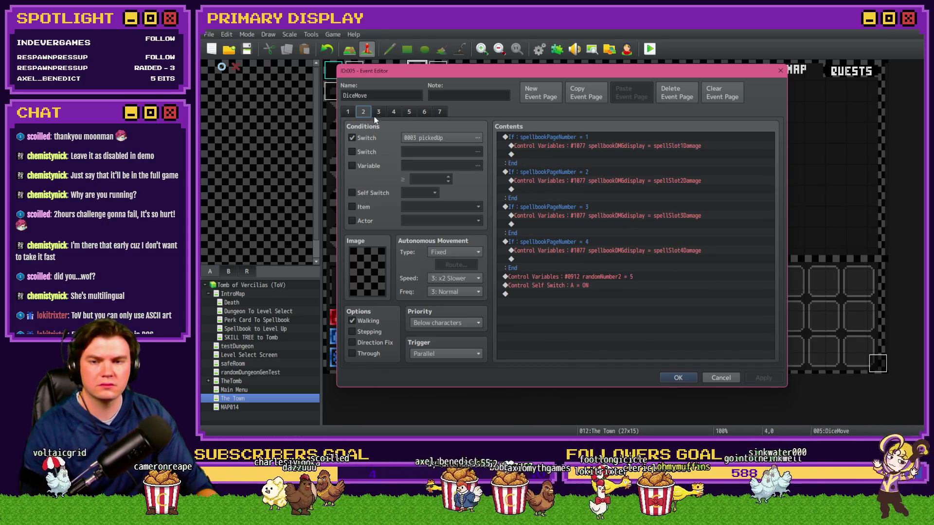
{"action": "left_click", "coordinate": [380, 114]}
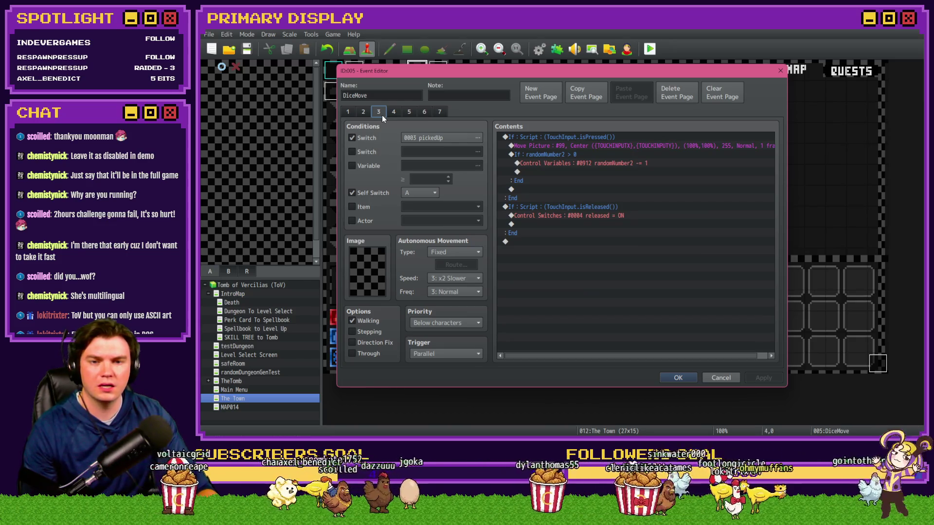
{"action": "left_click", "coordinate": [392, 115]}
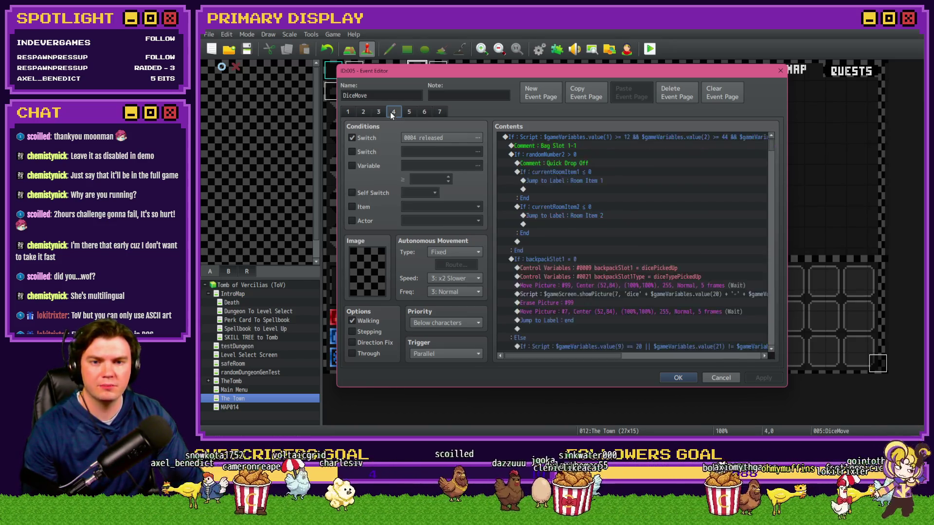
{"action": "left_click", "coordinate": [409, 113]}
{"action": "left_click", "coordinate": [425, 113]}
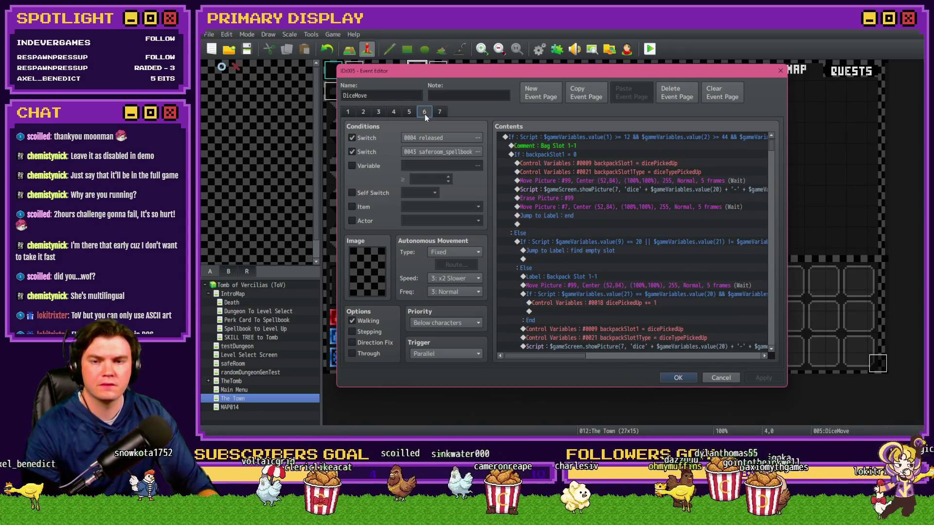
{"action": "left_click", "coordinate": [435, 111]}
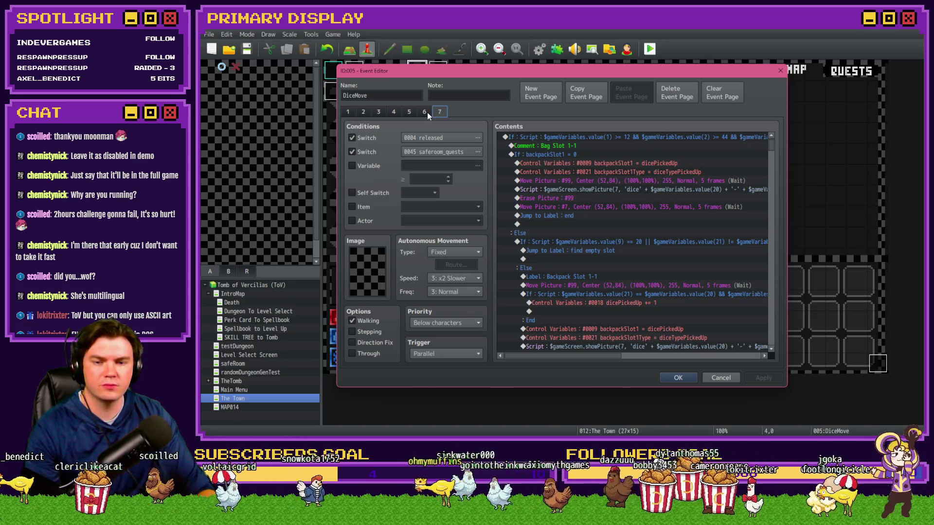
Return to page 6's saferoom_spellbook condition, close DiceMove with OK, and open namingSpells
{"action": "left_click", "coordinate": [427, 113]}
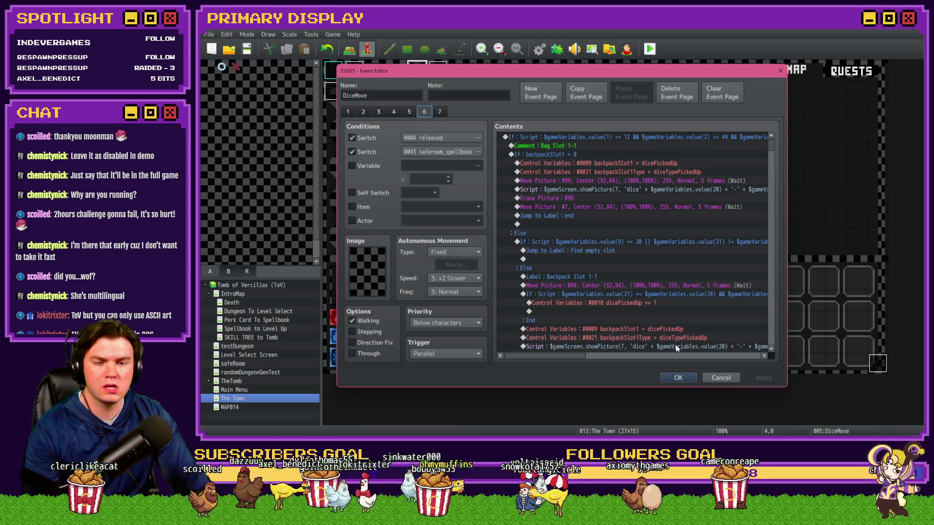
{"action": "left_click", "coordinate": [694, 381]}
{"action": "double_click", "coordinate": [435, 73]}
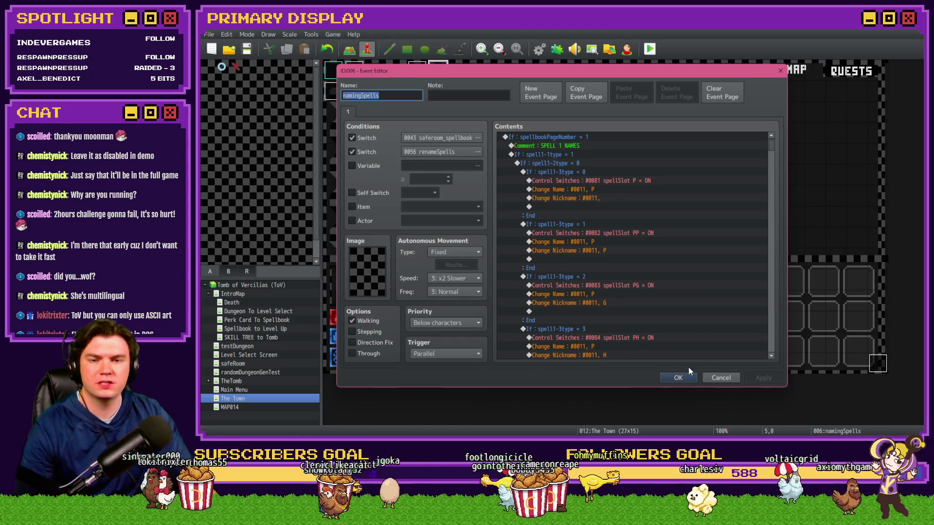
Inspect and close namingSpells, NPC1_Dialogue, int/BtnInteraction, Town Navigation, ShopAnimations and INN/Tavern events
{"action": "left_click", "coordinate": [713, 377]}
{"action": "double_click", "coordinate": [878, 362]}
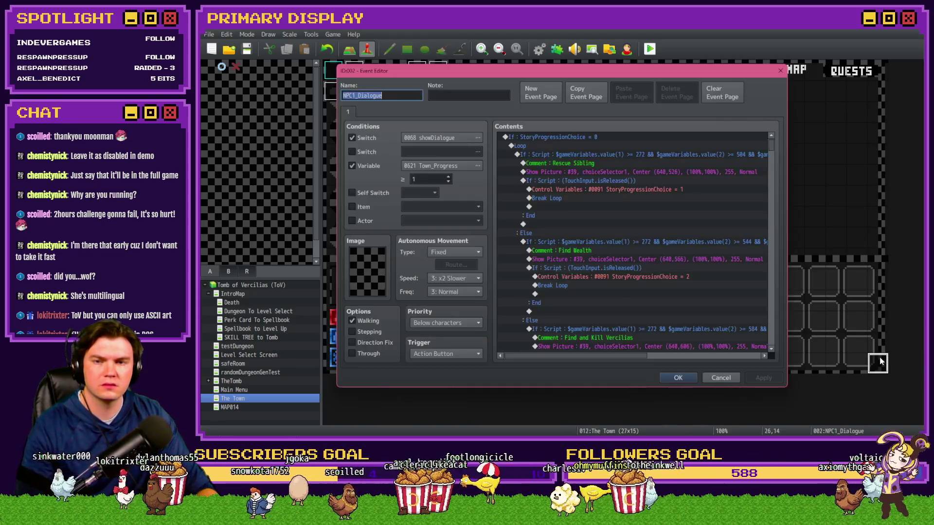
{"action": "left_click", "coordinate": [719, 376]}
{"action": "double_click", "coordinate": [355, 69]}
{"action": "left_click", "coordinate": [363, 112]}
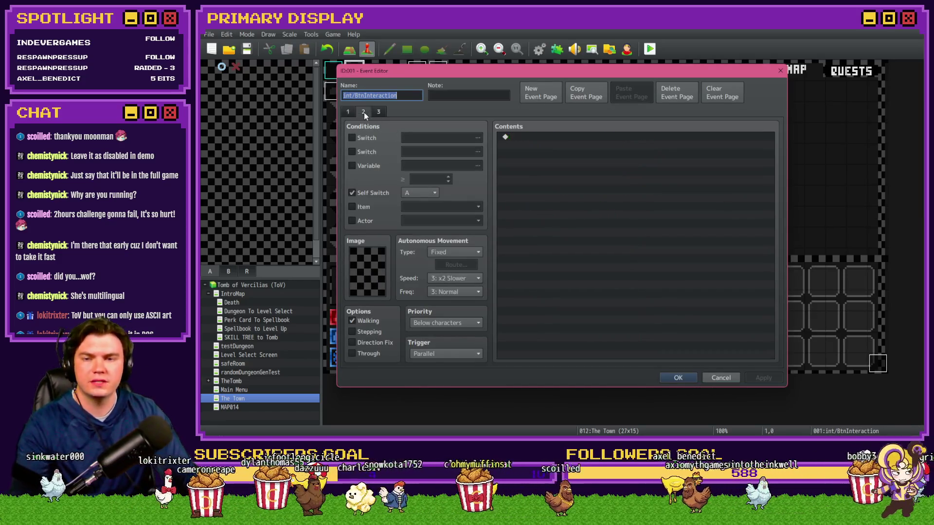
{"action": "key", "text": "Escape"}
{"action": "double_click", "coordinate": [337, 90]}
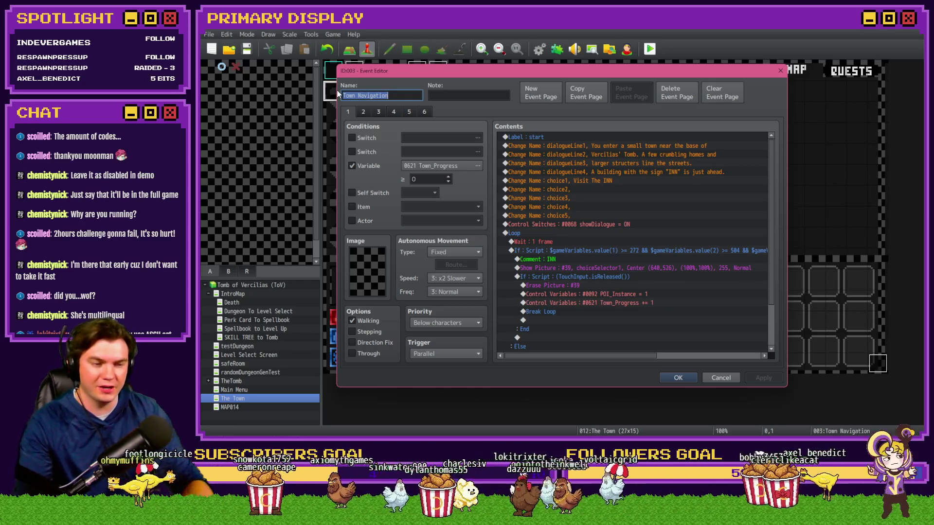
{"action": "key", "text": "Escape"}
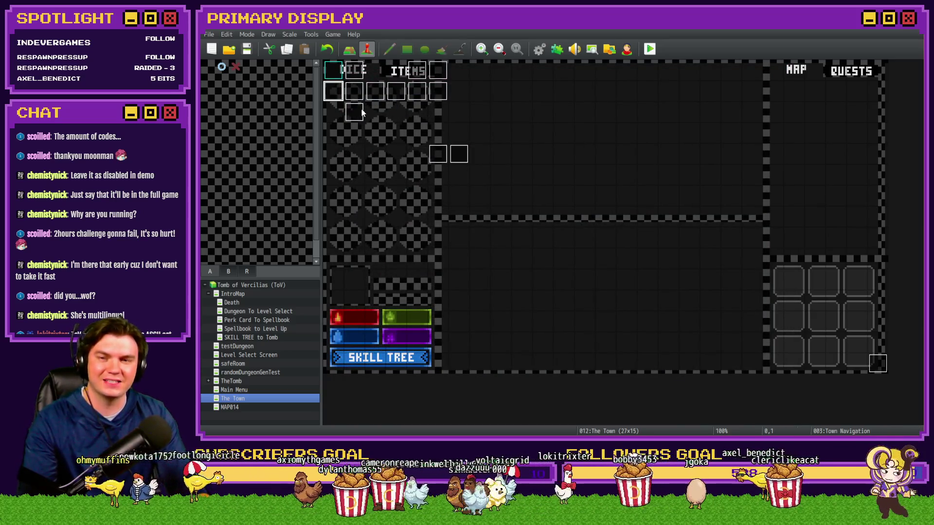
{"action": "double_click", "coordinate": [361, 111]}
{"action": "key", "text": "Escape"}
{"action": "double_click", "coordinate": [360, 95]}
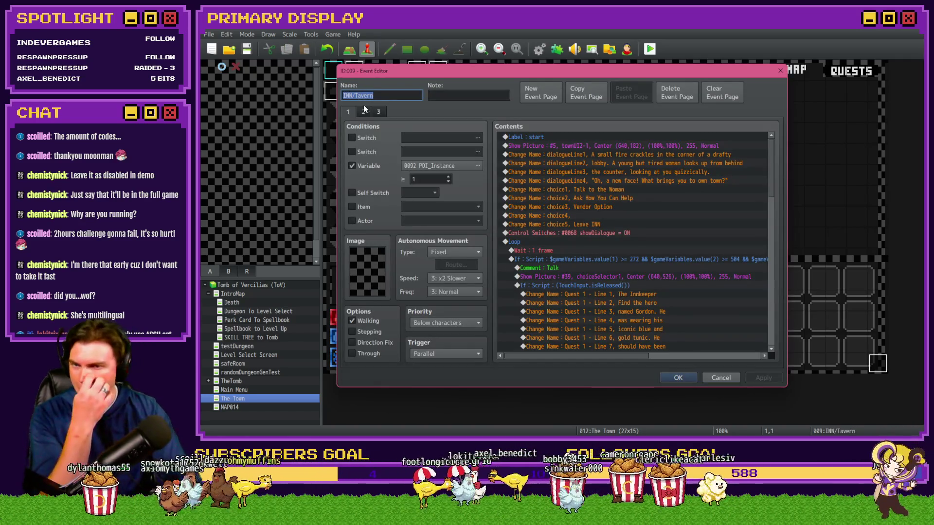
{"action": "key", "text": "Escape"}
Inspect MagesGuild, Church, Enter Tomb, DiceMove and EV007 events, then open MagesGuild again
{"action": "double_click", "coordinate": [372, 97]}
{"action": "key", "text": "Escape"}
{"action": "double_click", "coordinate": [421, 97]}
{"action": "key", "text": "Escape"}
{"action": "key", "text": "Escape"}
{"action": "double_click", "coordinate": [396, 97]}
{"action": "key", "text": "Escape"}
{"action": "double_click", "coordinate": [397, 98]}
{"action": "key", "text": "Escape"}
{"action": "double_click", "coordinate": [438, 96]}
{"action": "key", "text": "Escape"}
{"action": "double_click", "coordinate": [438, 97]}
{"action": "key", "text": "Escape"}
{"action": "double_click", "coordinate": [440, 155]}
{"action": "key", "text": "Escape"}
{"action": "double_click", "coordinate": [459, 155]}
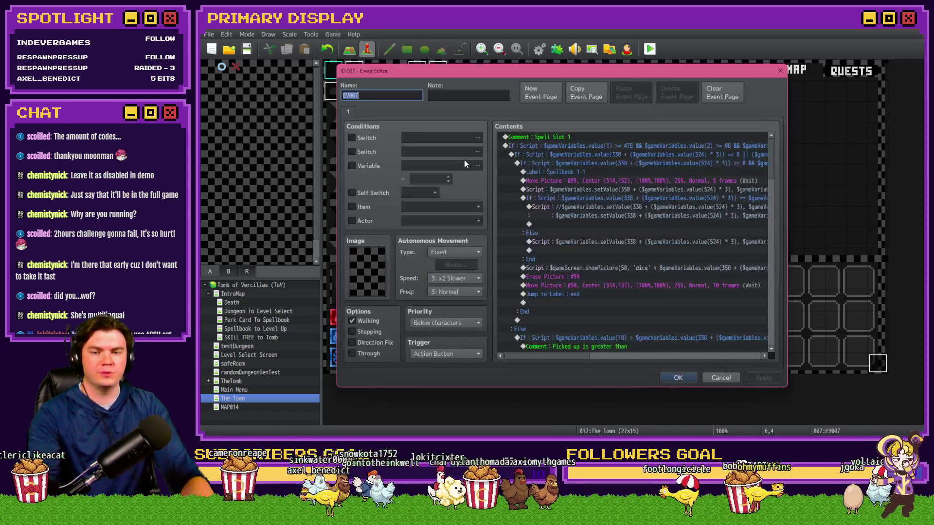
{"action": "key", "text": "Escape"}
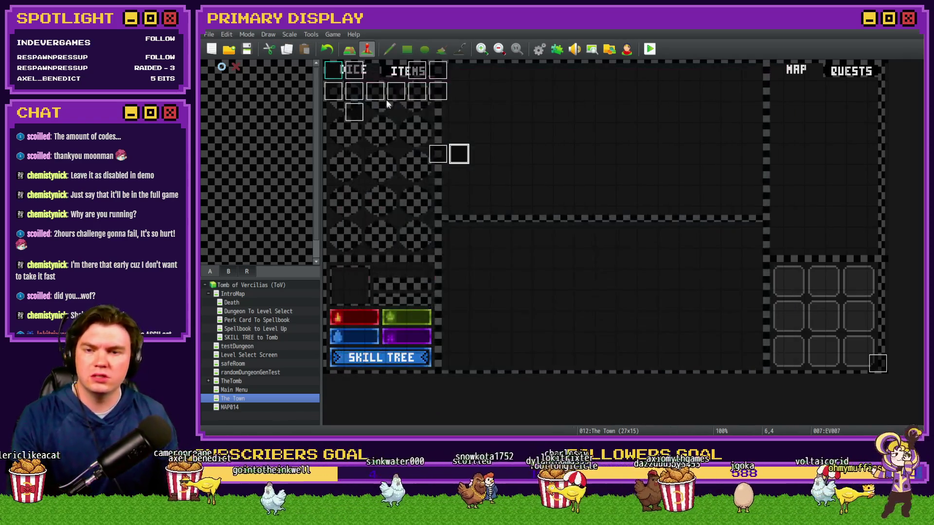
{"action": "double_click", "coordinate": [377, 93]}
Browse MagesGuild's pages and spellbook If blocks, then close it and reopen DiceMove
{"action": "left_click", "coordinate": [363, 113]}
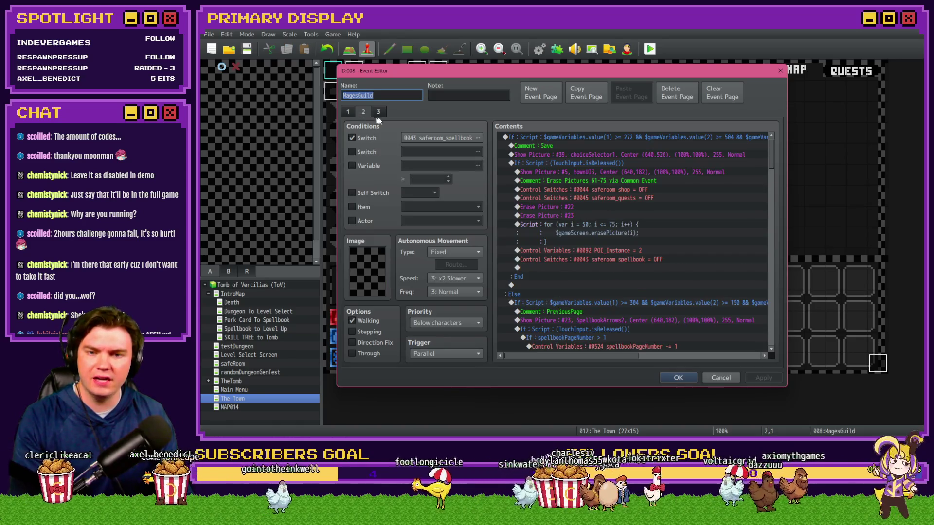
{"action": "left_click", "coordinate": [378, 111]}
{"action": "left_click", "coordinate": [363, 112]}
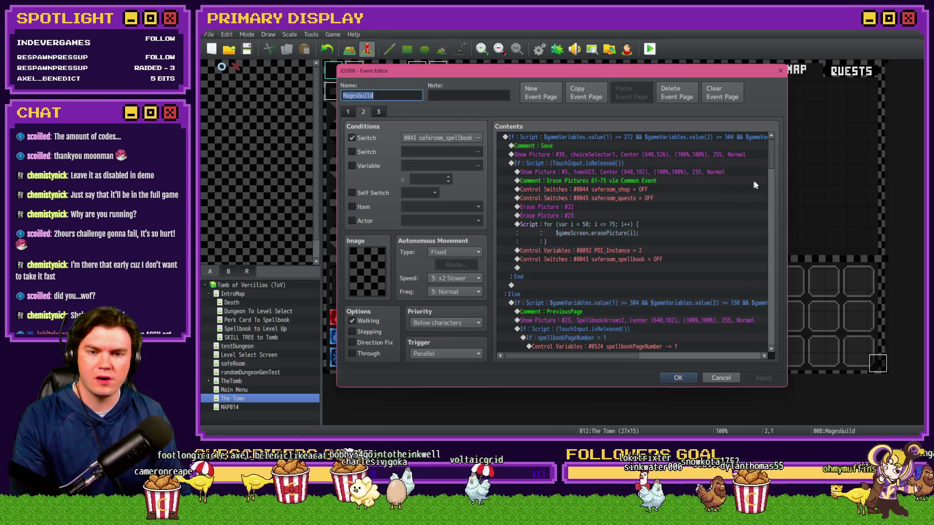
{"action": "left_click", "coordinate": [766, 163]}
{"action": "scroll", "coordinate": [760, 233], "scroll_direction": "down", "scroll_amount": 10}
{"action": "left_click", "coordinate": [759, 212]}
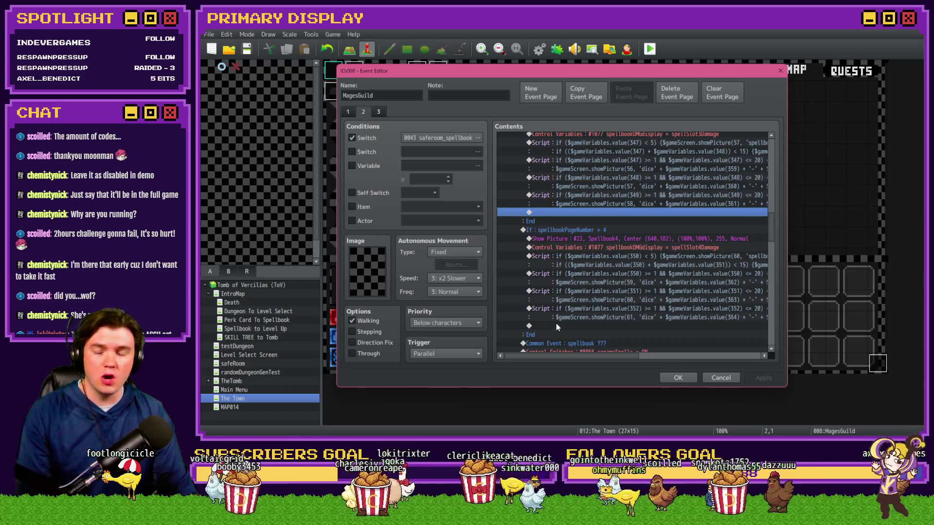
{"action": "scroll", "coordinate": [565, 315], "scroll_direction": "up", "scroll_amount": 10}
{"action": "scroll", "coordinate": [565, 318], "scroll_direction": "up", "scroll_amount": 5}
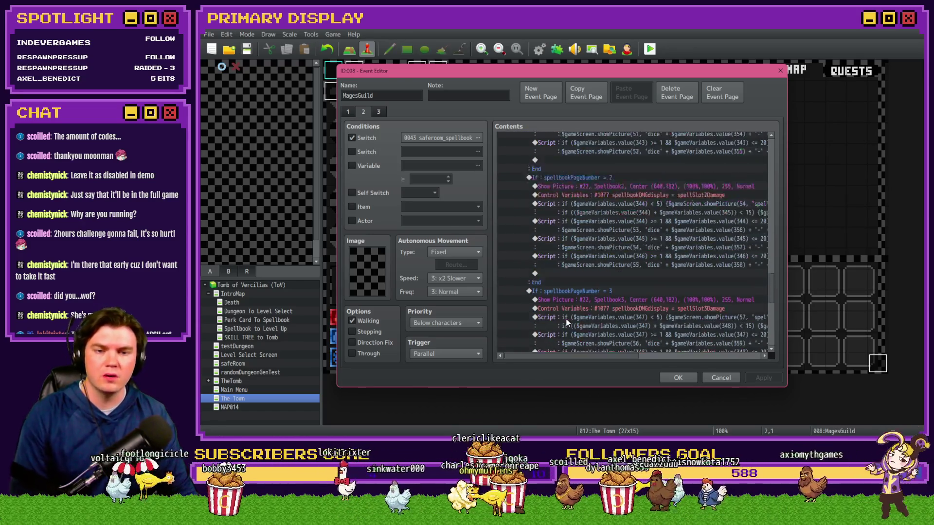
{"action": "key", "text": "Escape"}
{"action": "double_click", "coordinate": [421, 81]}
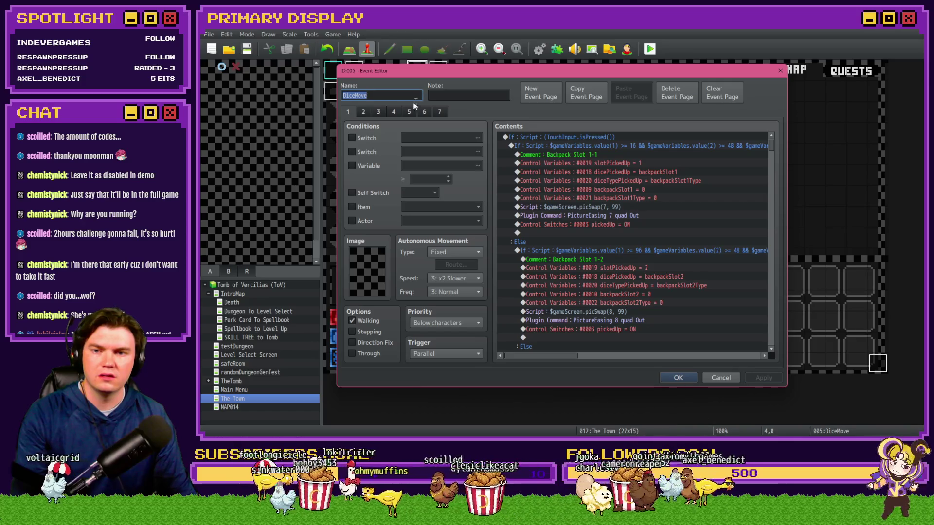
Flip through DiceMove pages 2, 7 and 1, then close the editor
{"action": "left_click", "coordinate": [364, 112]}
{"action": "left_click", "coordinate": [433, 109]}
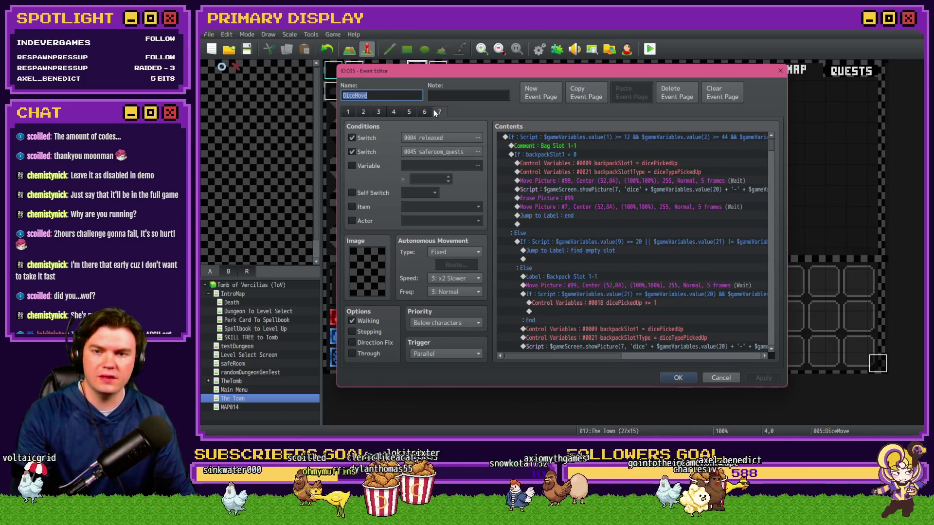
{"action": "left_click", "coordinate": [352, 110]}
{"action": "left_click", "coordinate": [363, 112]}
{"action": "left_click", "coordinate": [722, 378]}
Reopen DiceMove, try variable 0003 gold as page condition, then cancel and discard changes
{"action": "double_click", "coordinate": [417, 72]}
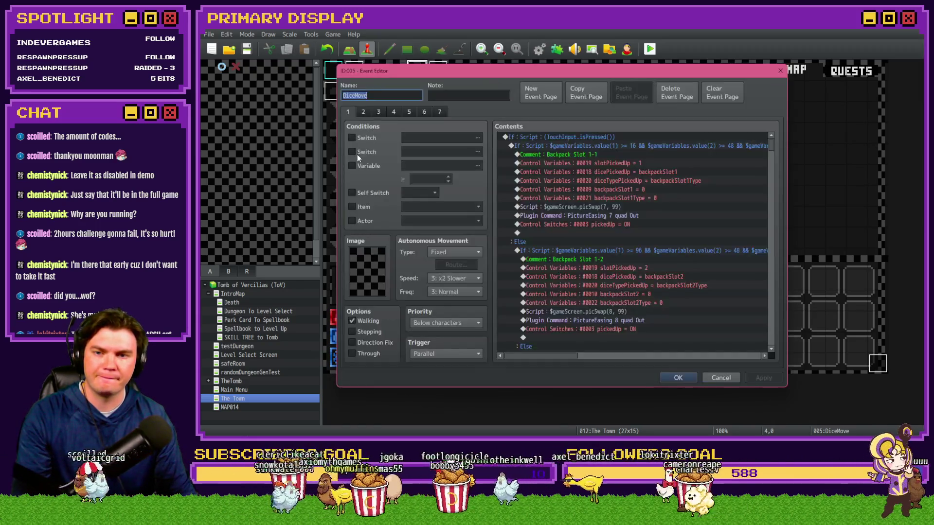
{"action": "left_click", "coordinate": [437, 166]}
{"action": "left_click_drag", "start_coordinate": [538, 217], "coordinate": [539, 153]}
{"action": "left_click", "coordinate": [530, 151]}
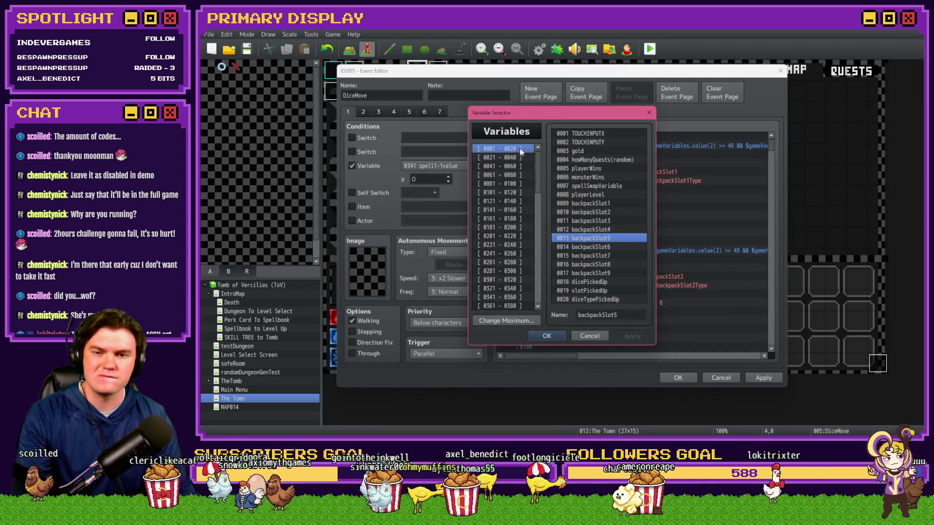
{"action": "left_click", "coordinate": [596, 151]}
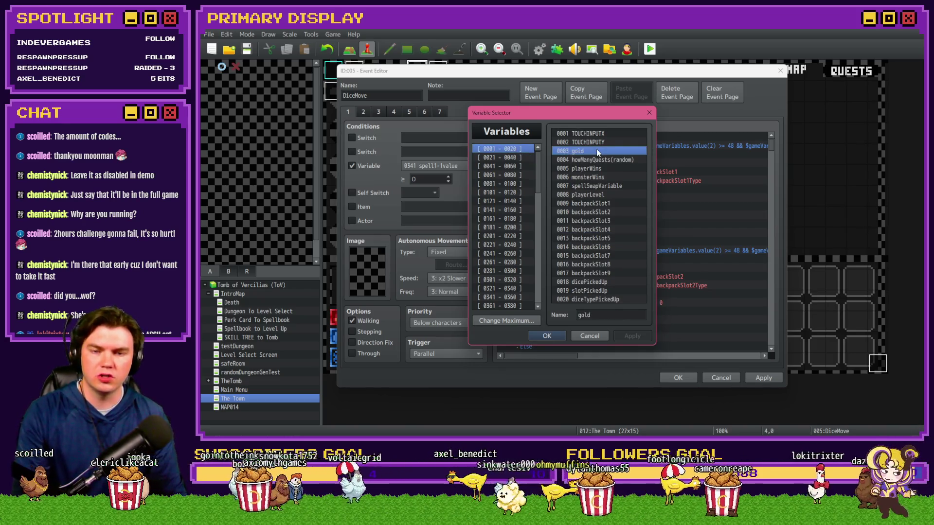
{"action": "key", "text": "Escape"}
{"action": "left_click", "coordinate": [353, 166]}
{"action": "left_click", "coordinate": [711, 378]}
{"action": "left_click", "coordinate": [548, 245]}
{"action": "left_click", "coordinate": [592, 48]}
{"action": "left_click", "coordinate": [461, 133]}
{"action": "left_click", "coordinate": [566, 132]}
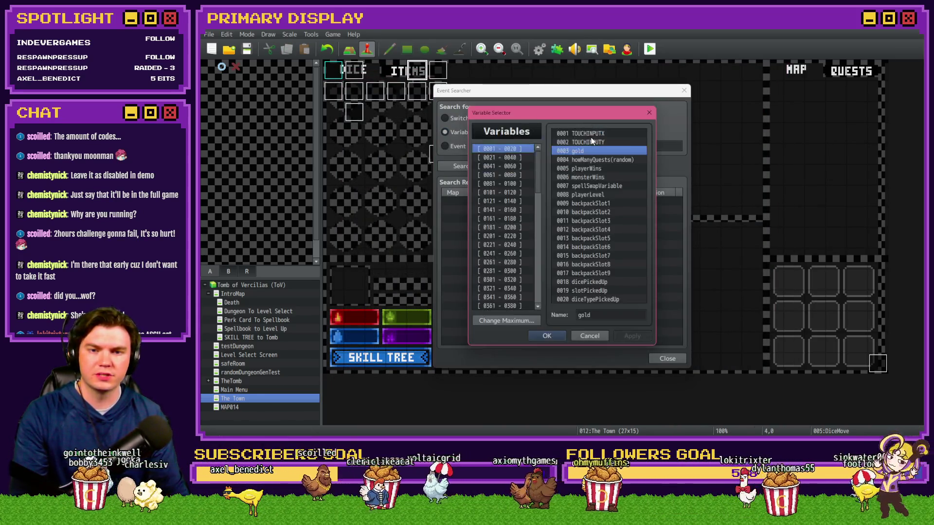
{"action": "double_click", "coordinate": [583, 146]}
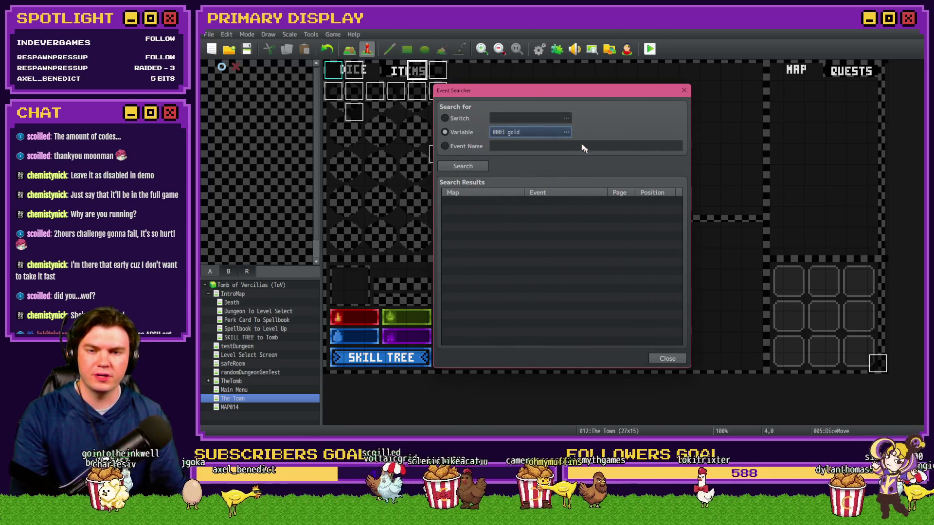
{"action": "left_click", "coordinate": [463, 166]}
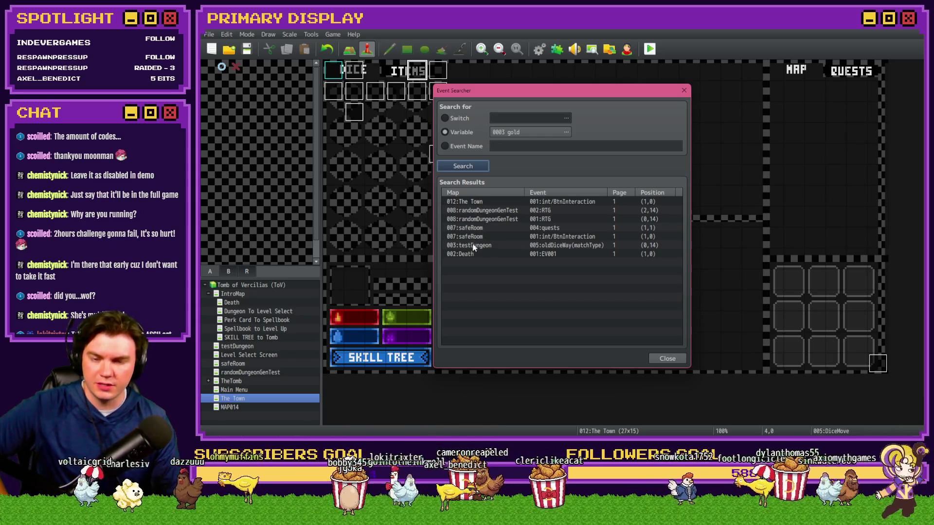
{"action": "left_click", "coordinate": [472, 202]}
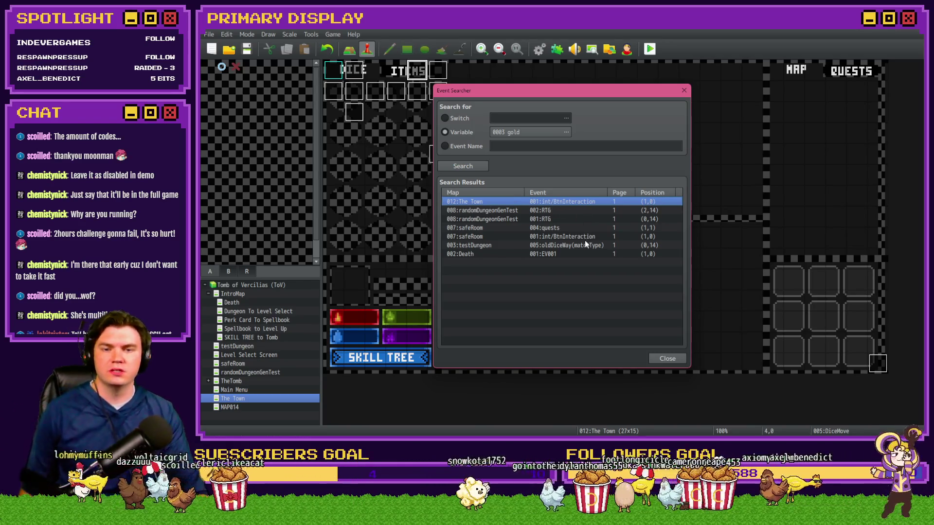
{"action": "left_click", "coordinate": [655, 358]}
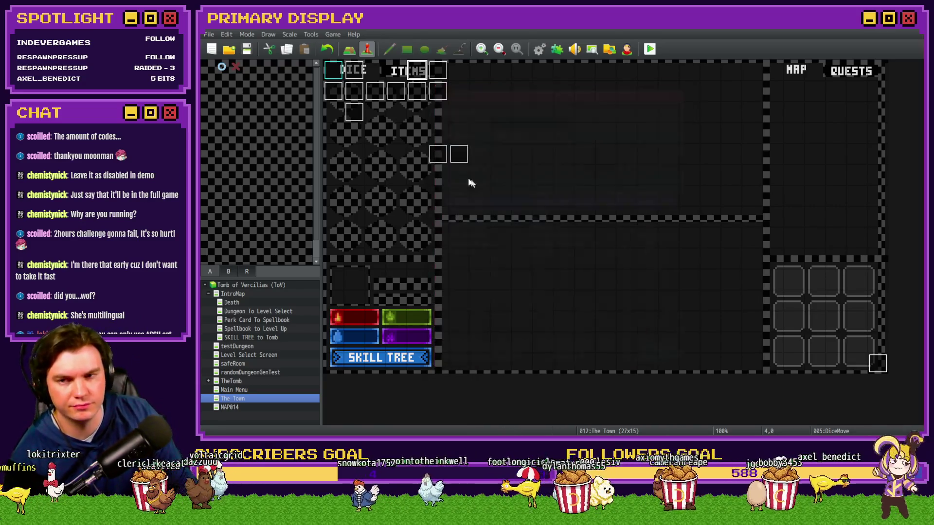
{"action": "double_click", "coordinate": [369, 70]}
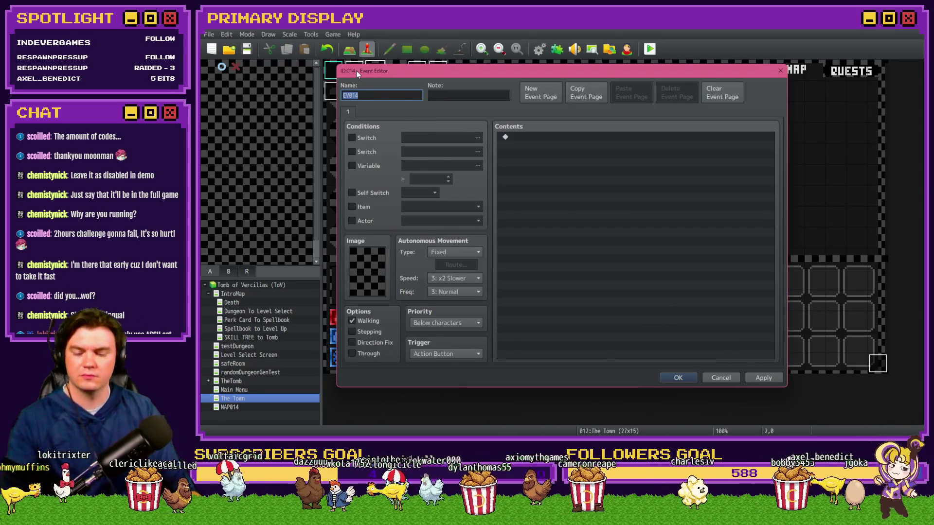
{"action": "key", "text": "Escape"}
{"action": "double_click", "coordinate": [356, 71]}
{"action": "left_click", "coordinate": [363, 111]}
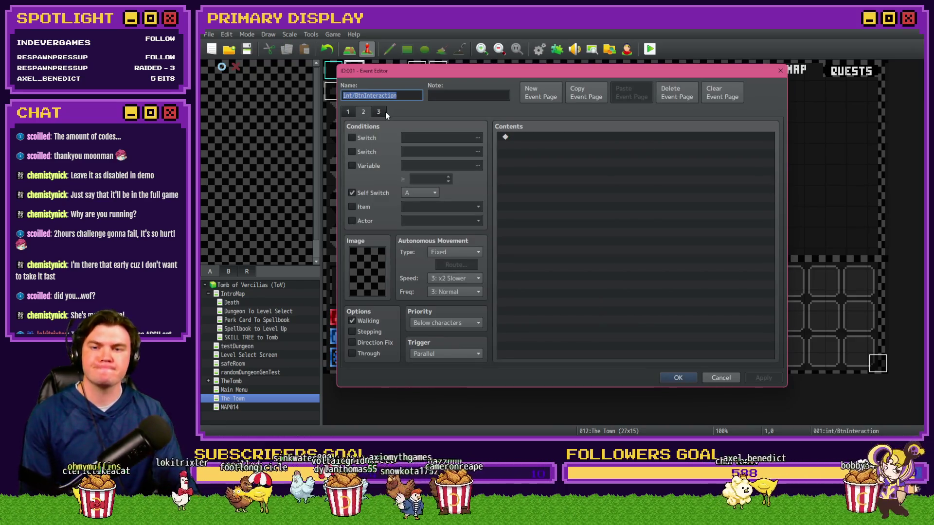
{"action": "left_click", "coordinate": [379, 112]}
{"action": "left_click", "coordinate": [364, 112]}
{"action": "left_click", "coordinate": [348, 112]}
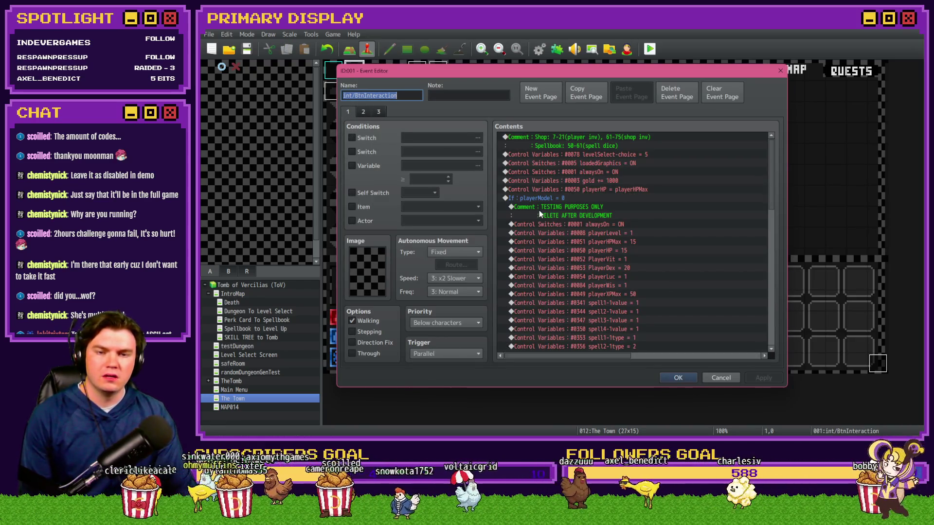
{"action": "left_click", "coordinate": [602, 181]}
{"action": "left_click", "coordinate": [721, 378]}
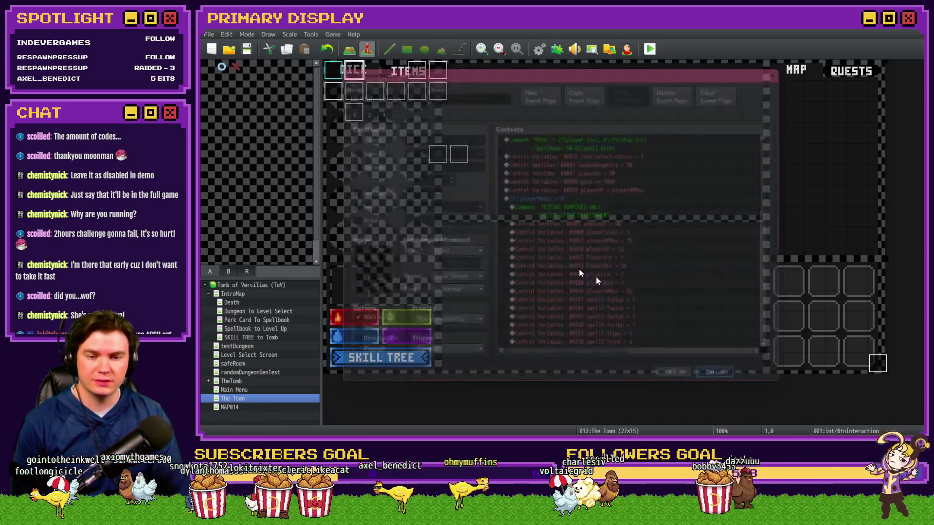
Open DiceMove (ID 005), check page 2, then return to page 1's Backpack Slot 1-1 commands
{"action": "double_click", "coordinate": [416, 79]}
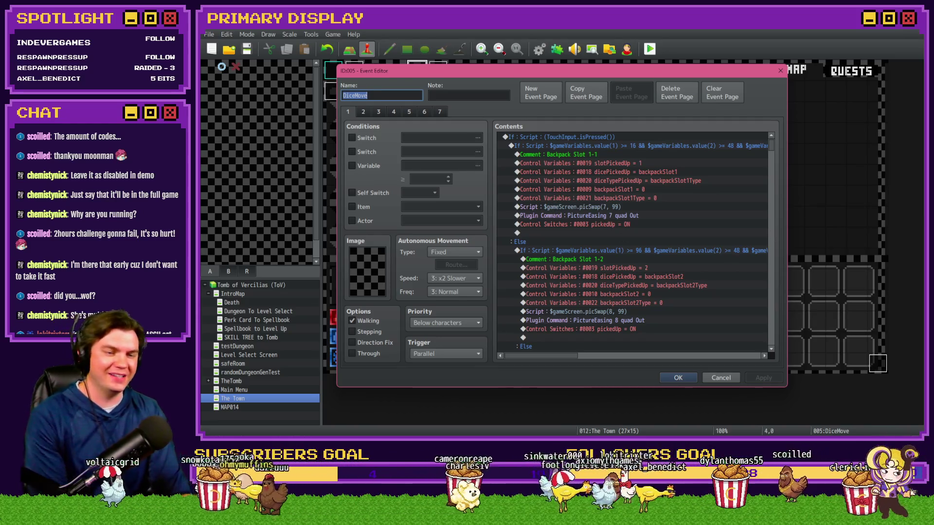
{"action": "key", "text": "alt+Tab"}
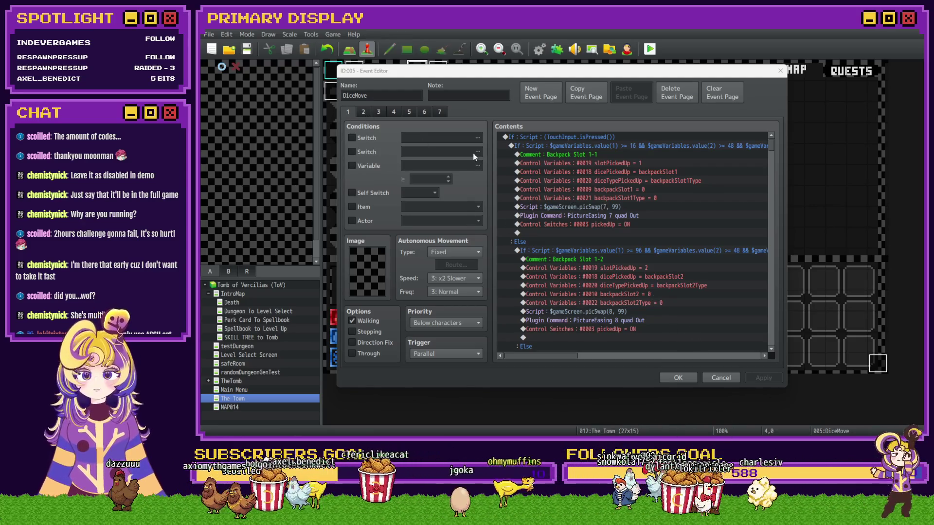
{"action": "left_click", "coordinate": [367, 111]}
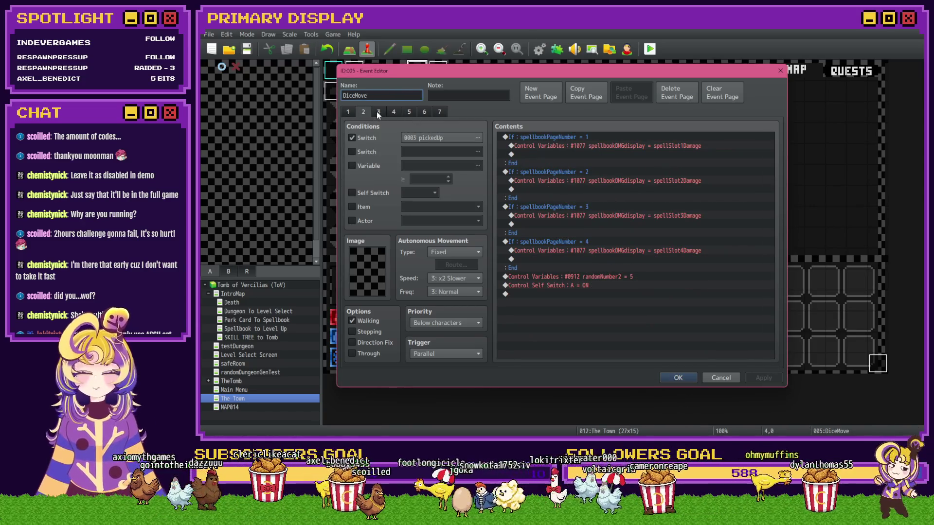
{"action": "left_click", "coordinate": [346, 112]}
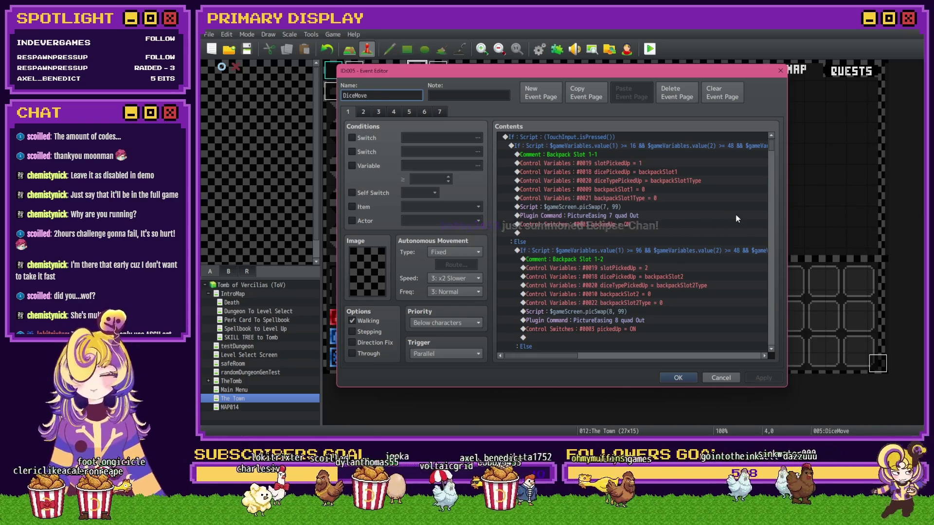
{"action": "scroll", "coordinate": [771, 151], "scroll_direction": "down", "scroll_amount": 7}
{"action": "left_click_drag", "start_coordinate": [771, 154], "coordinate": [775, 214]}
{"action": "scroll", "coordinate": [668, 276], "scroll_direction": "up", "scroll_amount": 3}
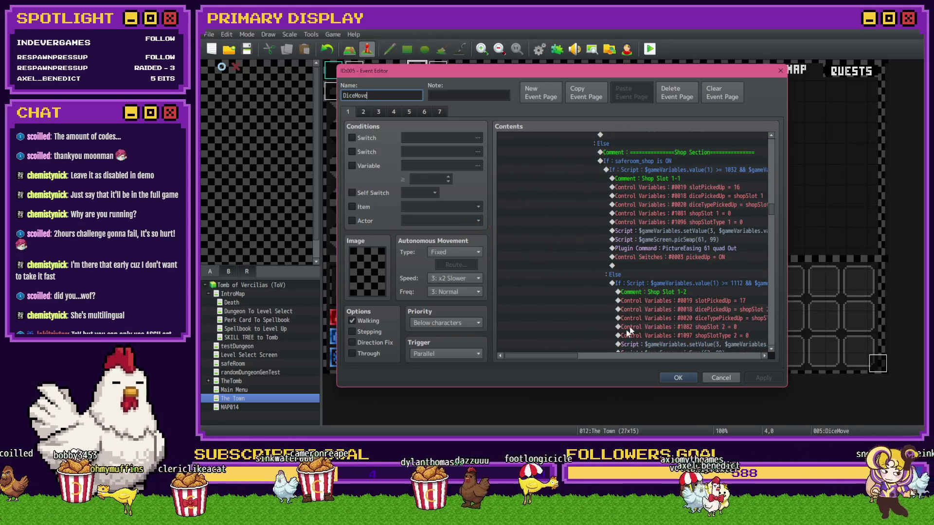
{"action": "left_click_drag", "start_coordinate": [563, 354], "coordinate": [584, 358]}
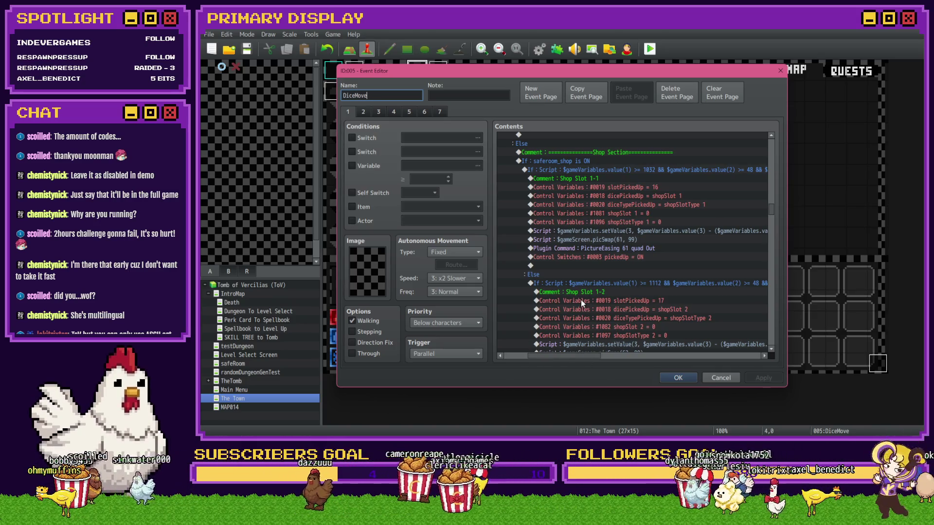
{"action": "left_click", "coordinate": [595, 233]}
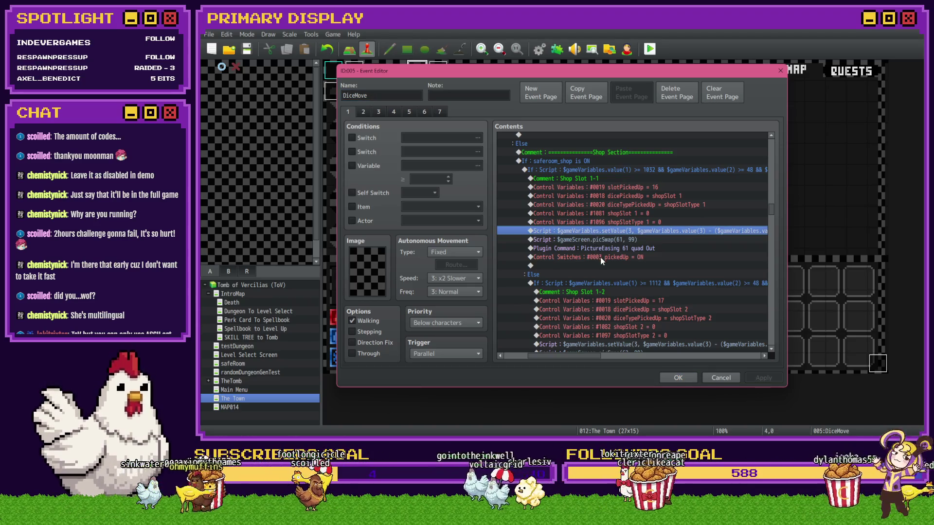
{"action": "mouse_move", "coordinate": [594, 358]}
{"action": "left_mouse_down"}
{"action": "mouse_move", "coordinate": [624, 362]}
{"action": "mouse_move", "coordinate": [606, 362]}
{"action": "left_mouse_up"}
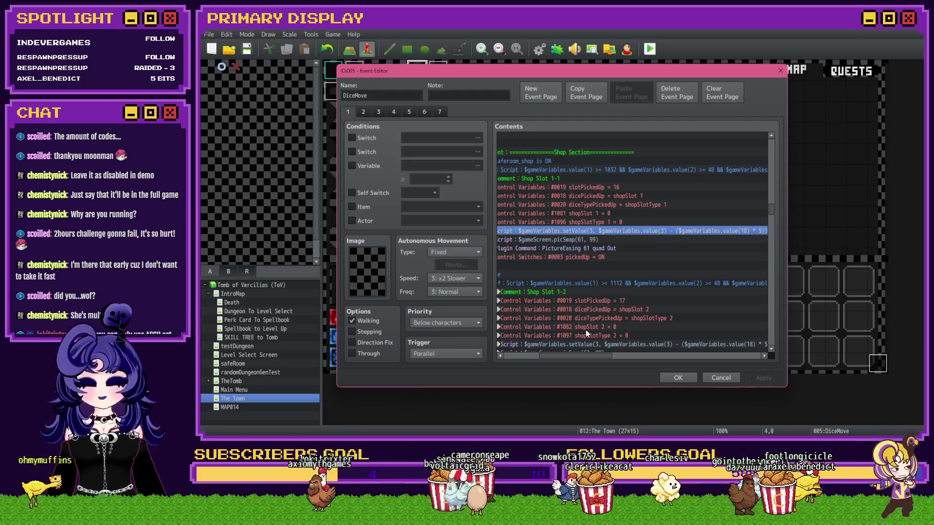
{"action": "left_click_drag", "start_coordinate": [588, 355], "coordinate": [579, 358]}
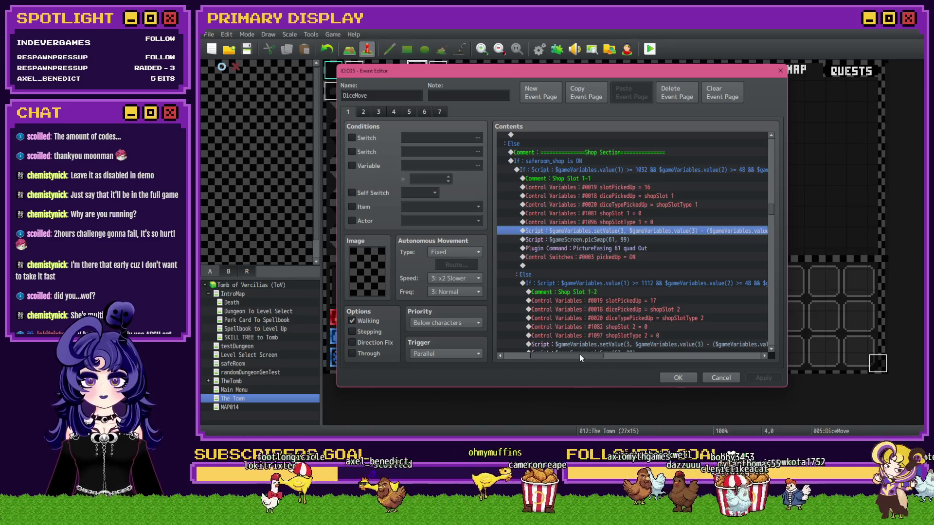
{"action": "left_click_drag", "start_coordinate": [580, 357], "coordinate": [600, 359]}
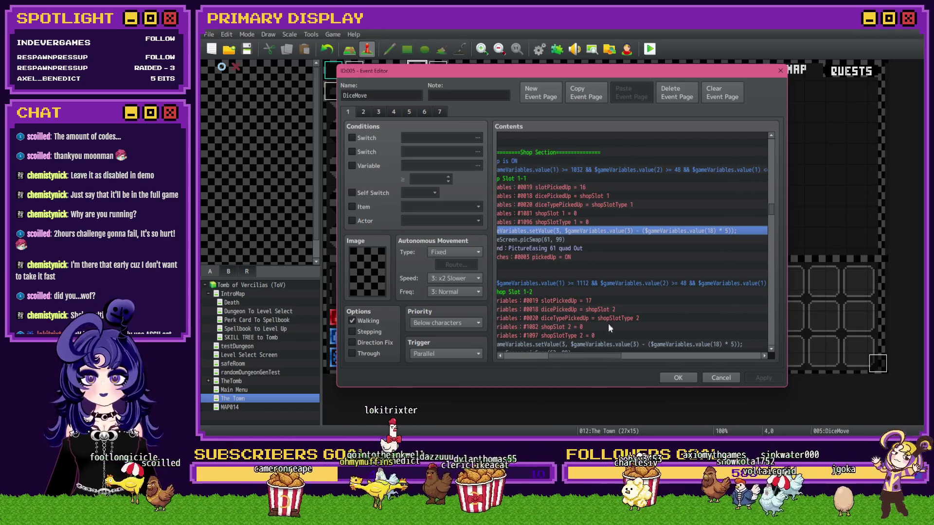
{"action": "scroll", "coordinate": [608, 323], "scroll_direction": "down", "scroll_amount": 2}
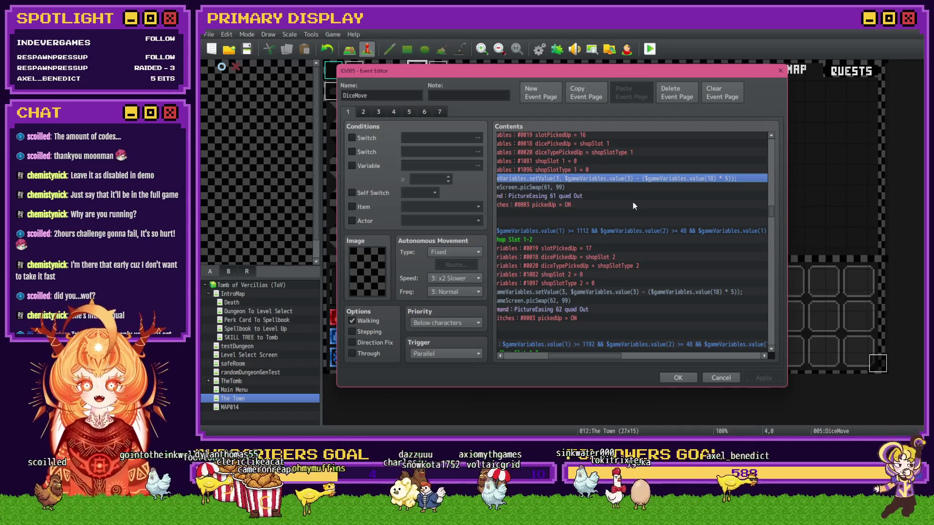
{"action": "scroll", "coordinate": [696, 181], "scroll_direction": "down", "scroll_amount": 6}
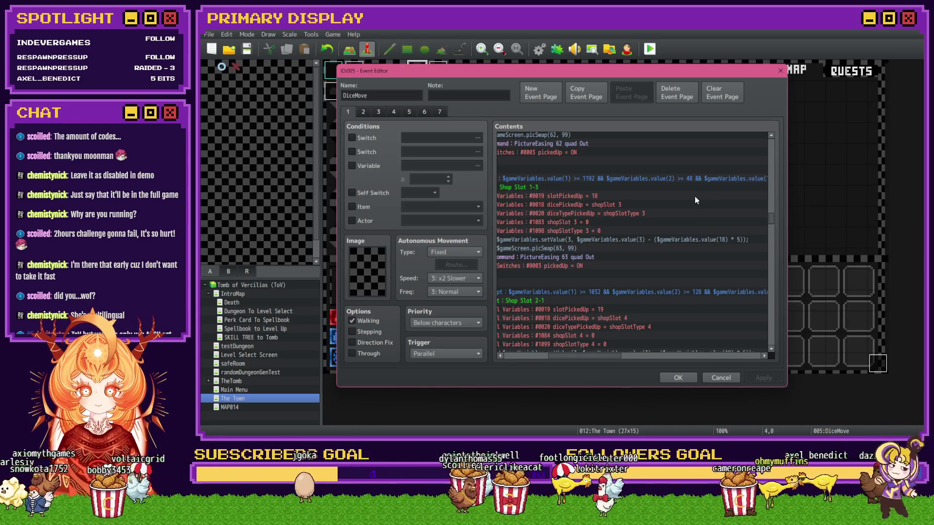
{"action": "left_click_drag", "start_coordinate": [589, 360], "coordinate": [580, 357]}
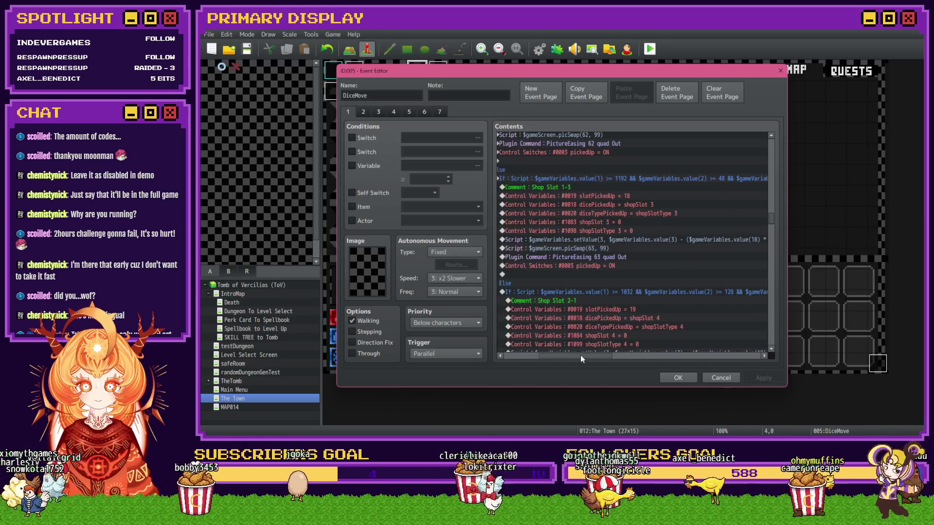
{"action": "scroll", "coordinate": [600, 303], "scroll_direction": "up", "scroll_amount": 10}
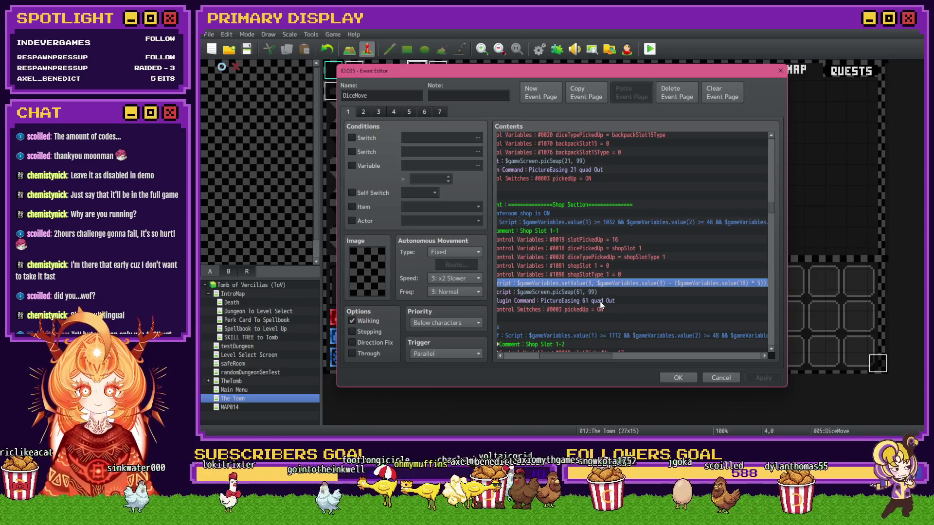
{"action": "left_click", "coordinate": [627, 249]}
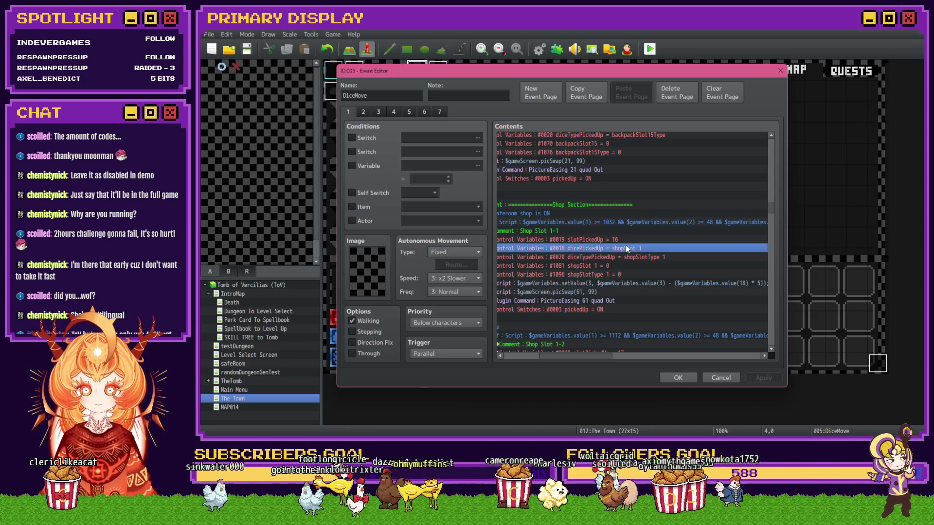
{"action": "key", "text": "Return"}
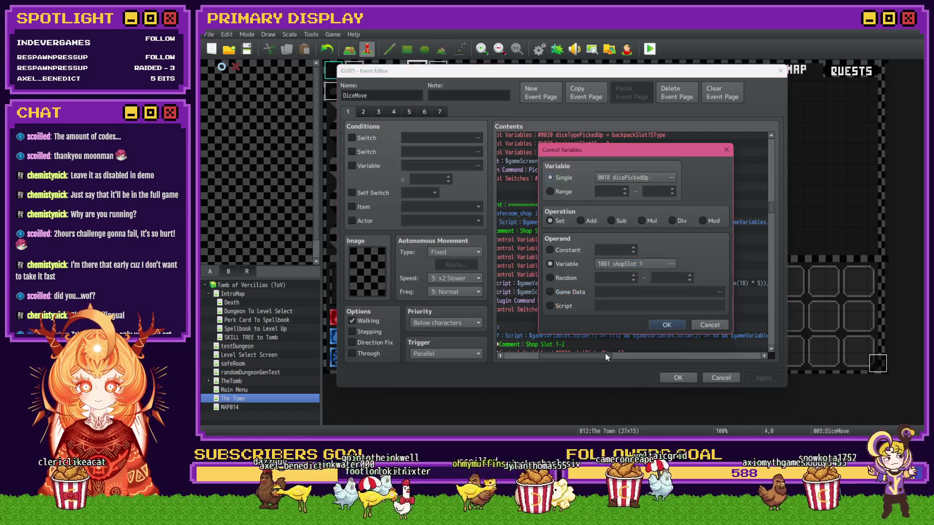
{"action": "key", "text": "Escape"}
{"action": "left_click_drag", "start_coordinate": [602, 355], "coordinate": [586, 360]}
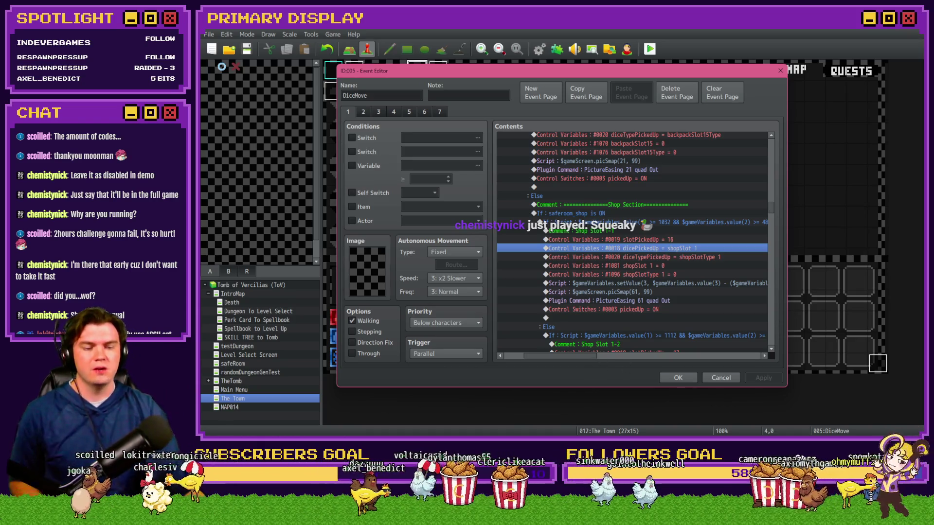
{"action": "key", "text": "alt+Tab"}
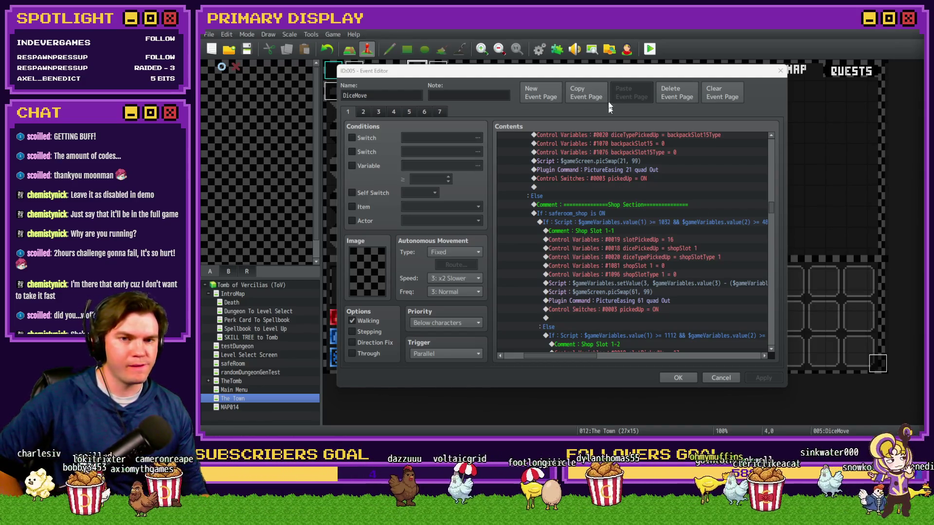
{"action": "left_click", "coordinate": [615, 73]}
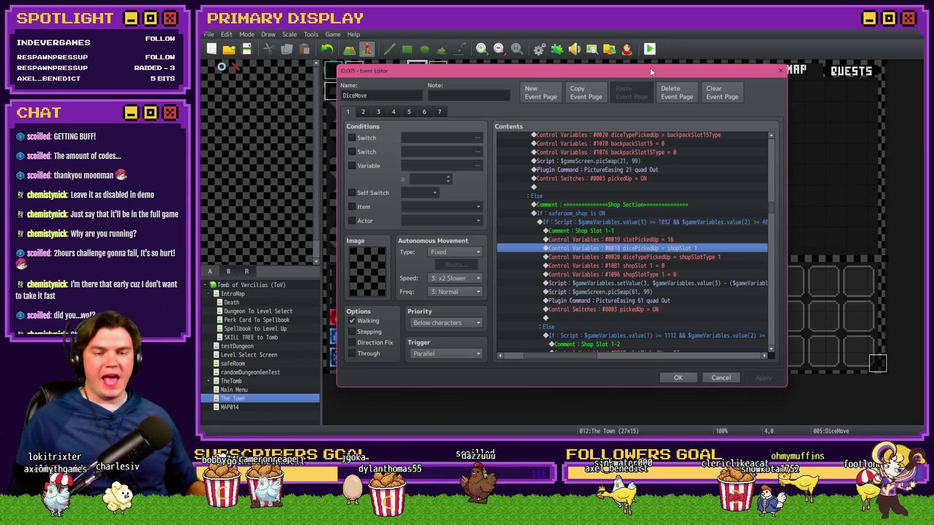
{"action": "scroll", "coordinate": [618, 259], "scroll_direction": "up", "scroll_amount": 5}
{"action": "scroll", "coordinate": [618, 259], "scroll_direction": "up", "scroll_amount": 1}
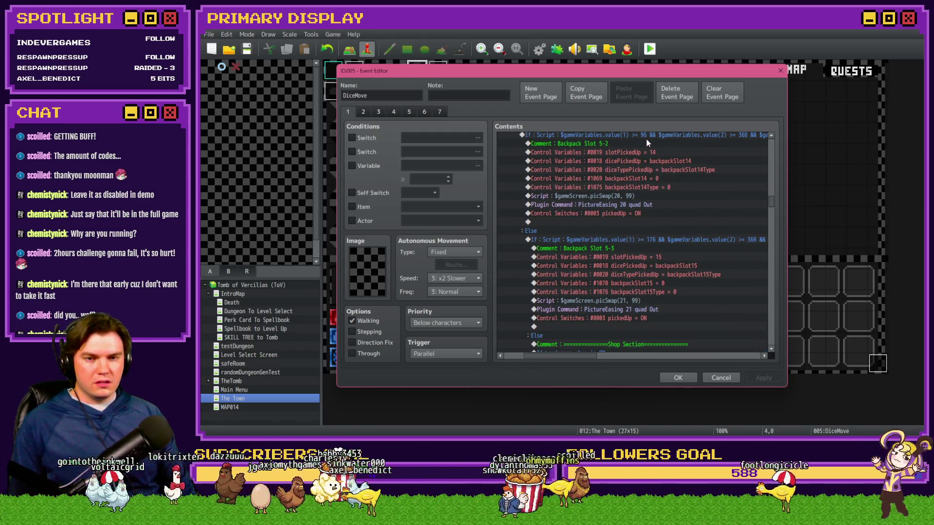
{"action": "scroll", "coordinate": [647, 146], "scroll_direction": "down", "scroll_amount": 2}
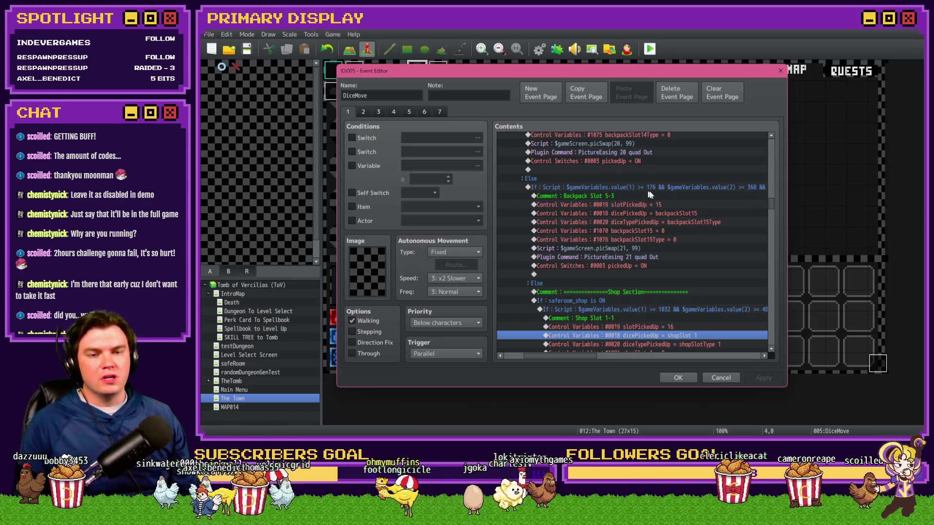
{"action": "scroll", "coordinate": [681, 218], "scroll_direction": "down", "scroll_amount": 3}
{"action": "left_click_drag", "start_coordinate": [770, 208], "coordinate": [783, 297]}
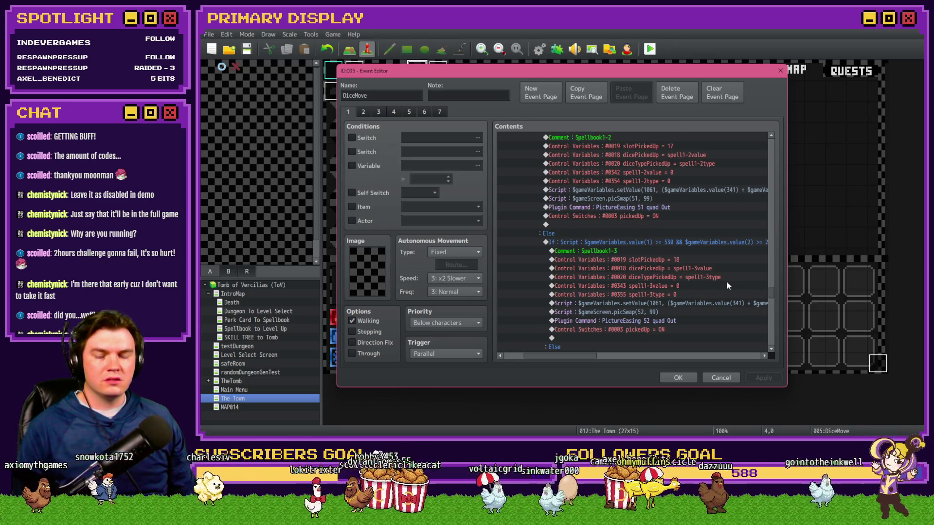
{"action": "scroll", "coordinate": [726, 281], "scroll_direction": "up", "scroll_amount": 4}
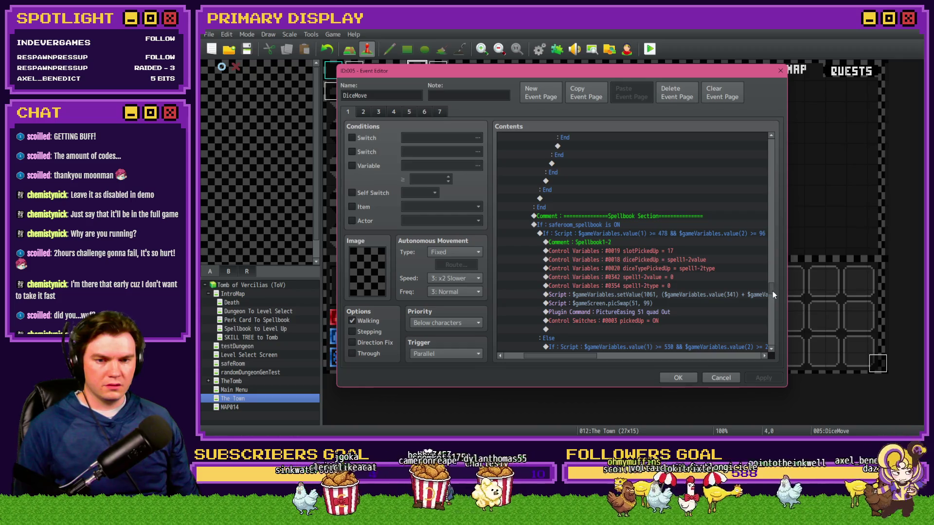
{"action": "mouse_move", "coordinate": [772, 292]}
{"action": "left_mouse_down"}
{"action": "mouse_move", "coordinate": [775, 325]}
{"action": "mouse_move", "coordinate": [777, 290]}
{"action": "left_mouse_up"}
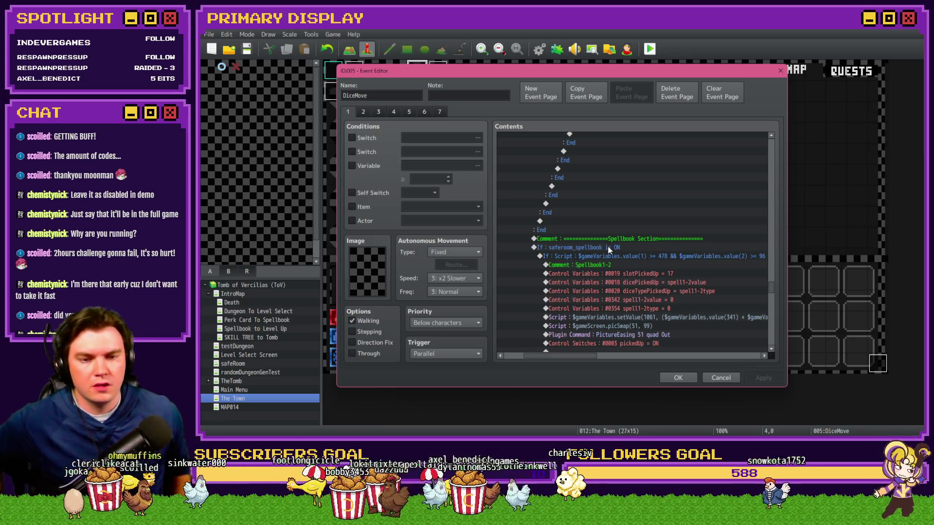
{"action": "scroll", "coordinate": [616, 222], "scroll_direction": "up", "scroll_amount": 1}
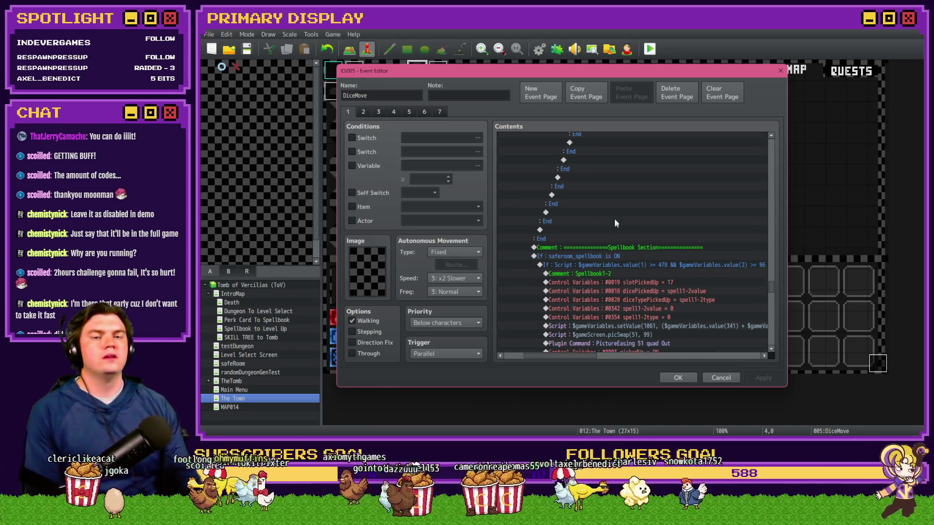
{"action": "scroll", "coordinate": [615, 223], "scroll_direction": "up", "scroll_amount": 10}
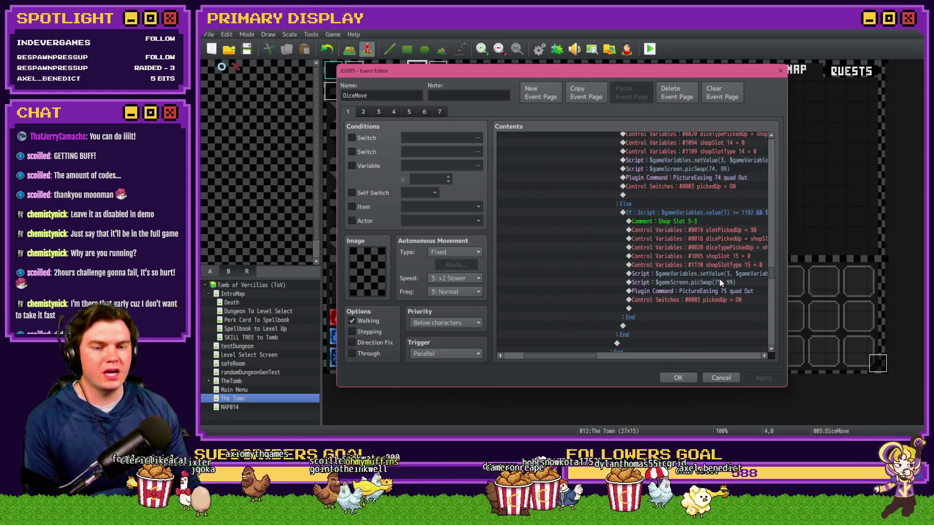
{"action": "left_click", "coordinate": [732, 275]}
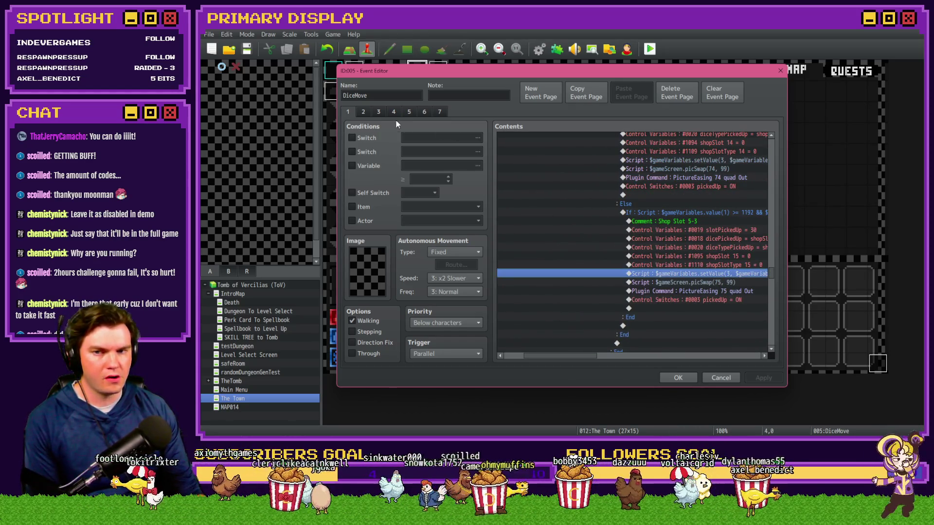
{"action": "left_click_drag", "start_coordinate": [771, 270], "coordinate": [771, 205]}
{"action": "left_click_drag", "start_coordinate": [771, 213], "coordinate": [772, 215]}
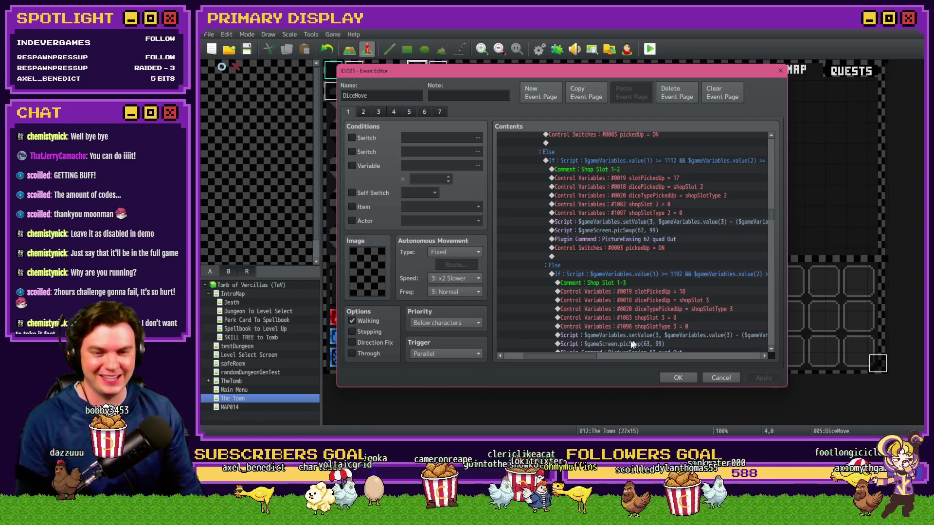
{"action": "left_click_drag", "start_coordinate": [591, 355], "coordinate": [745, 359]}
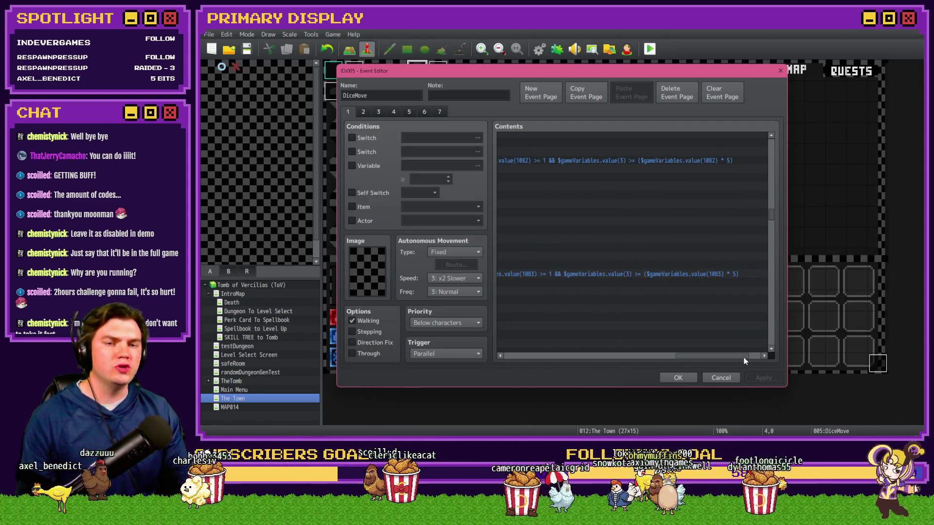
{"action": "mouse_move", "coordinate": [745, 360]}
{"action": "left_mouse_down"}
{"action": "mouse_move", "coordinate": [606, 356]}
{"action": "mouse_move", "coordinate": [585, 334]}
{"action": "left_mouse_up"}
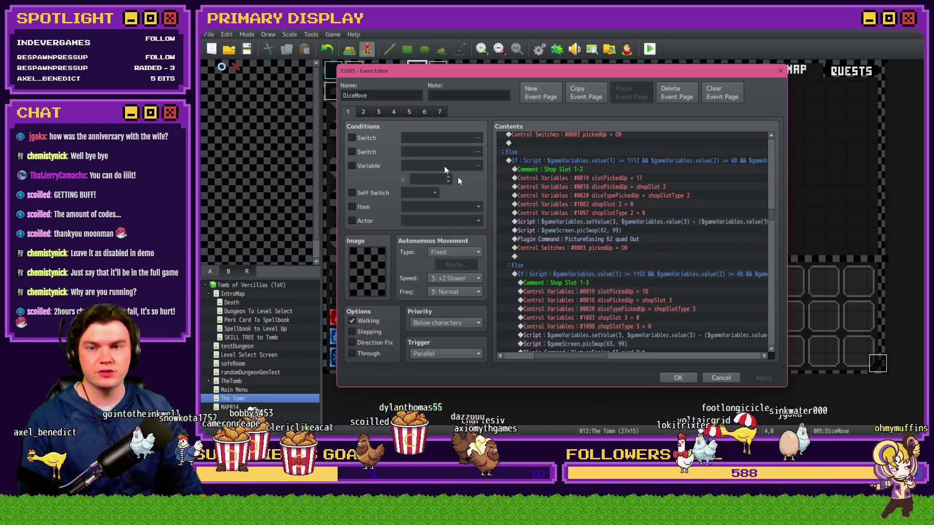
Browse DiceMove event pages 2 through 7, then review page 4's commands
{"action": "left_click", "coordinate": [369, 111]}
{"action": "left_click", "coordinate": [377, 111]}
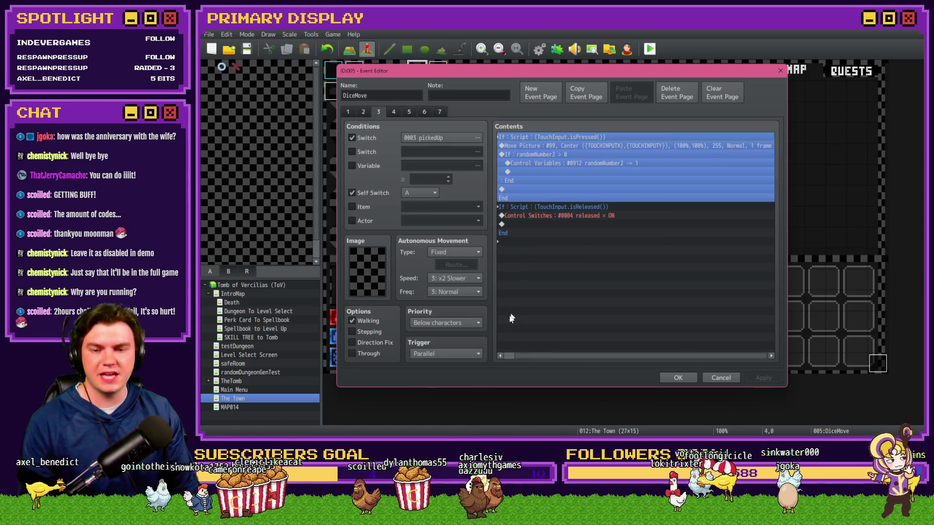
{"action": "left_click", "coordinate": [394, 112]}
{"action": "left_click", "coordinate": [408, 112]}
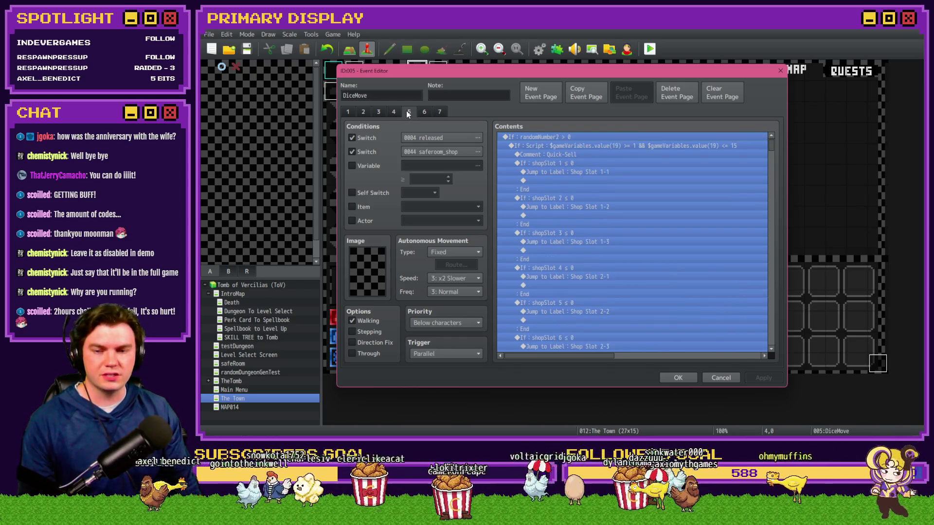
{"action": "left_click", "coordinate": [426, 111]}
{"action": "left_click", "coordinate": [440, 113]}
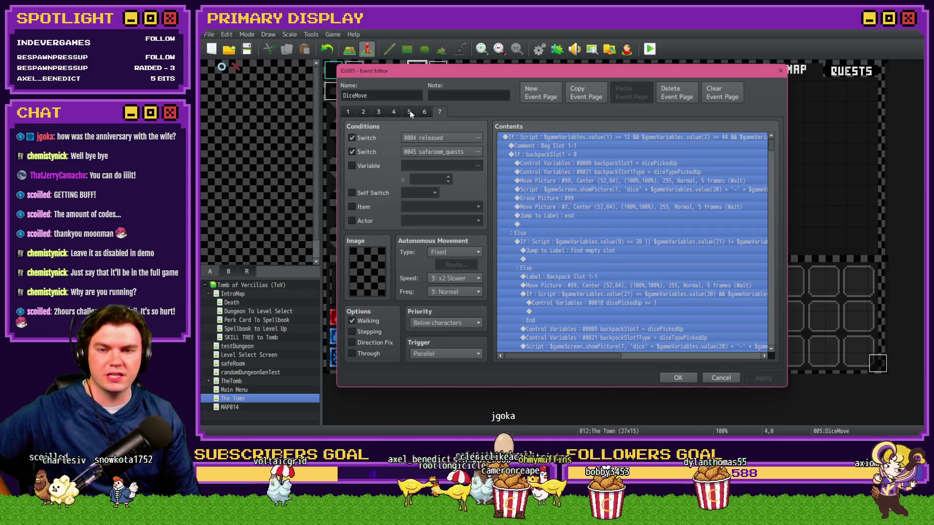
{"action": "left_click", "coordinate": [395, 111]}
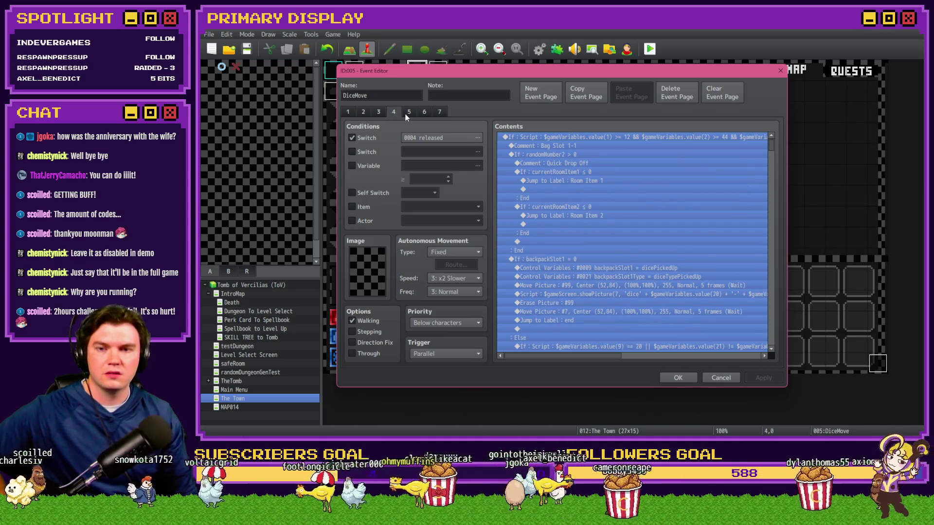
{"action": "left_click", "coordinate": [568, 199]}
{"action": "left_click", "coordinate": [572, 190]}
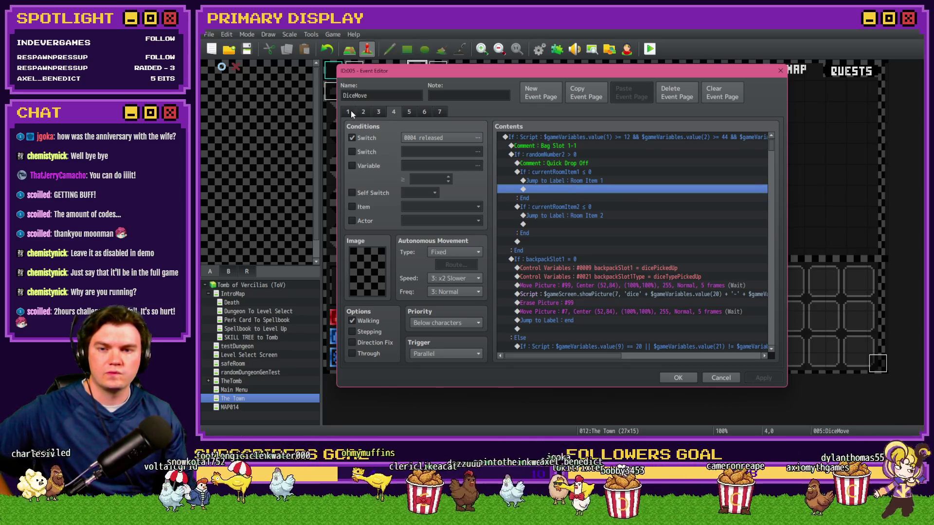
Return to page 5 and look through its shopSlot conditional blocks
{"action": "left_click", "coordinate": [409, 112]}
{"action": "left_click", "coordinate": [590, 197]}
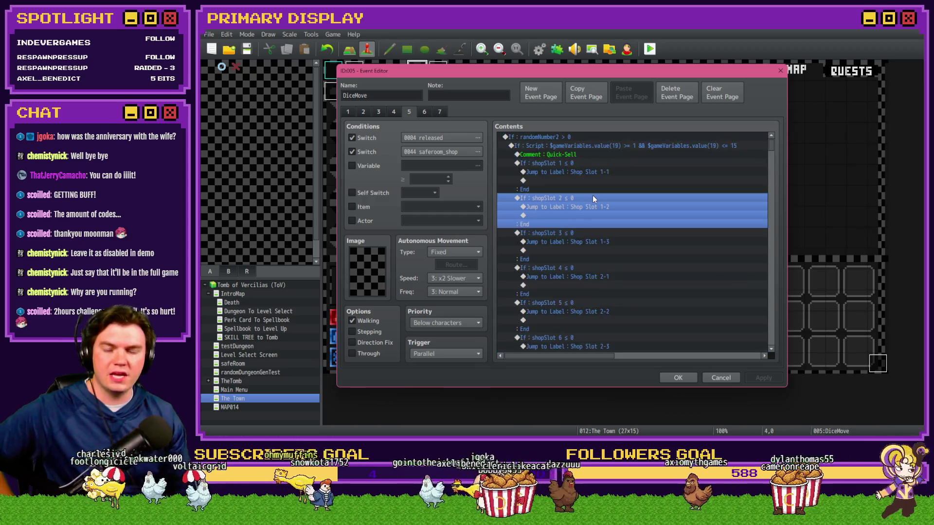
{"action": "left_click", "coordinate": [580, 269]}
{"action": "left_click", "coordinate": [592, 181]}
{"action": "scroll", "coordinate": [586, 195], "scroll_direction": "down", "scroll_amount": 10}
{"action": "scroll", "coordinate": [593, 214], "scroll_direction": "down", "scroll_amount": 5}
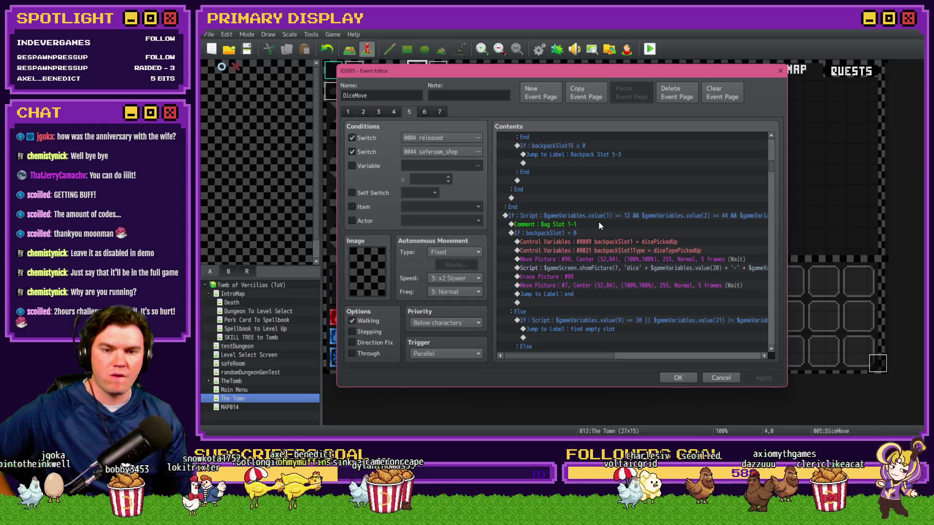
{"action": "scroll", "coordinate": [600, 225], "scroll_direction": "down", "scroll_amount": 3}
{"action": "scroll", "coordinate": [599, 224], "scroll_direction": "up", "scroll_amount": 3}
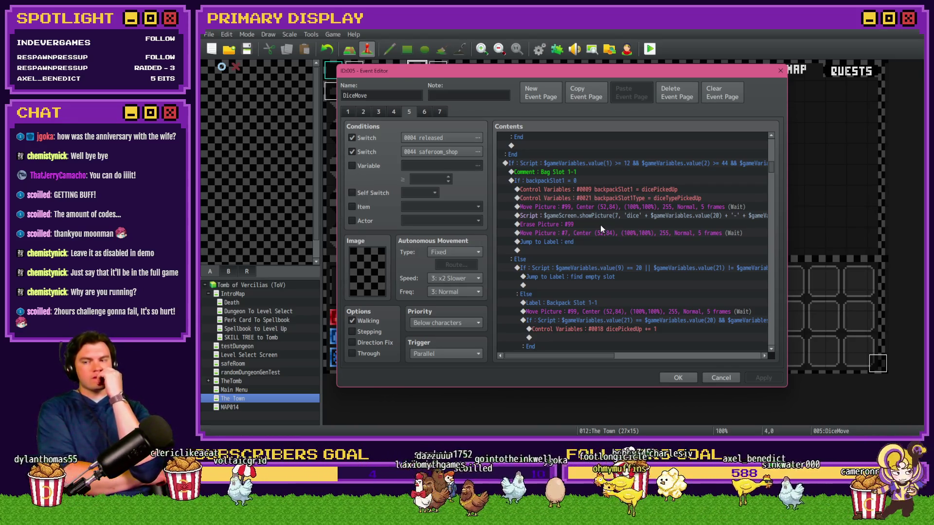
{"action": "scroll", "coordinate": [774, 183], "scroll_direction": "down", "scroll_amount": 10}
{"action": "scroll", "coordinate": [775, 227], "scroll_direction": "down", "scroll_amount": 20}
Bring page 5's Shop Slot 1-1 script and drop-branch commands into view
{"action": "left_click_drag", "start_coordinate": [775, 230], "coordinate": [775, 253]}
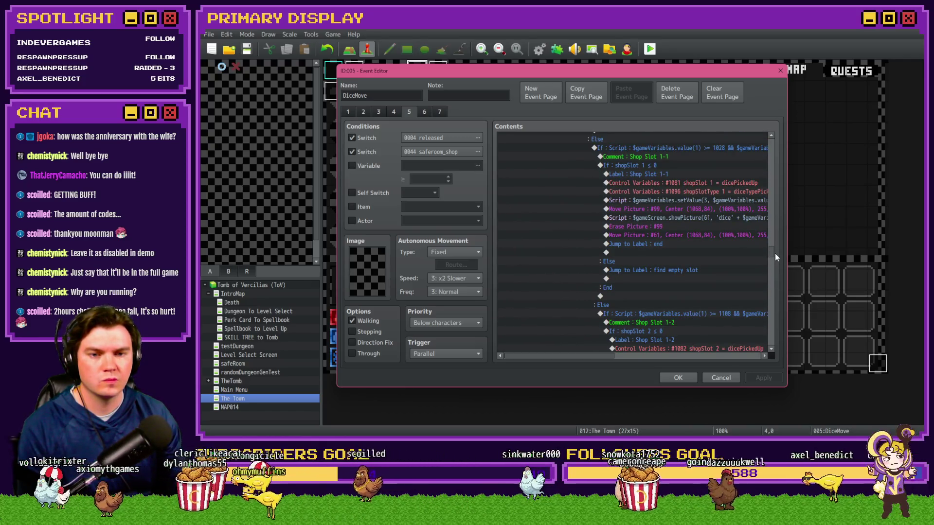
{"action": "scroll", "coordinate": [580, 357], "scroll_direction": "right", "scroll_amount": 3}
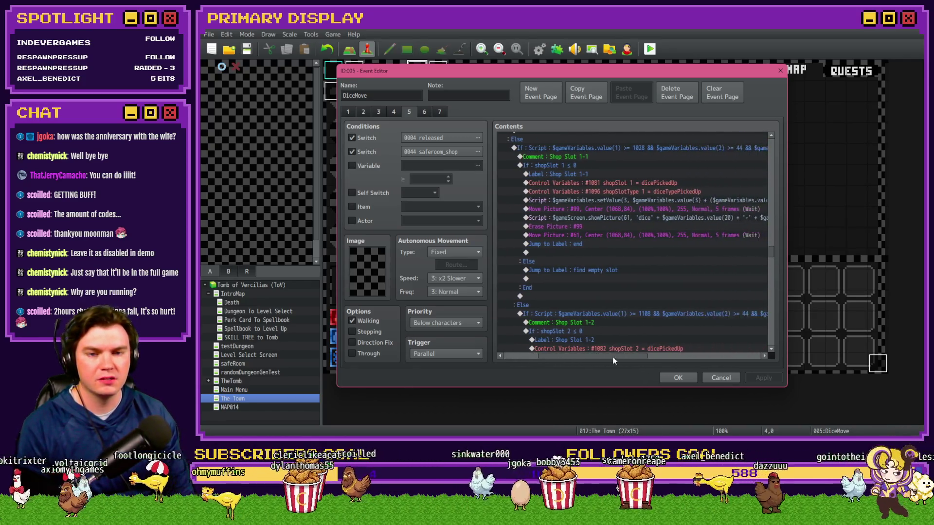
{"action": "left_click", "coordinate": [620, 200]}
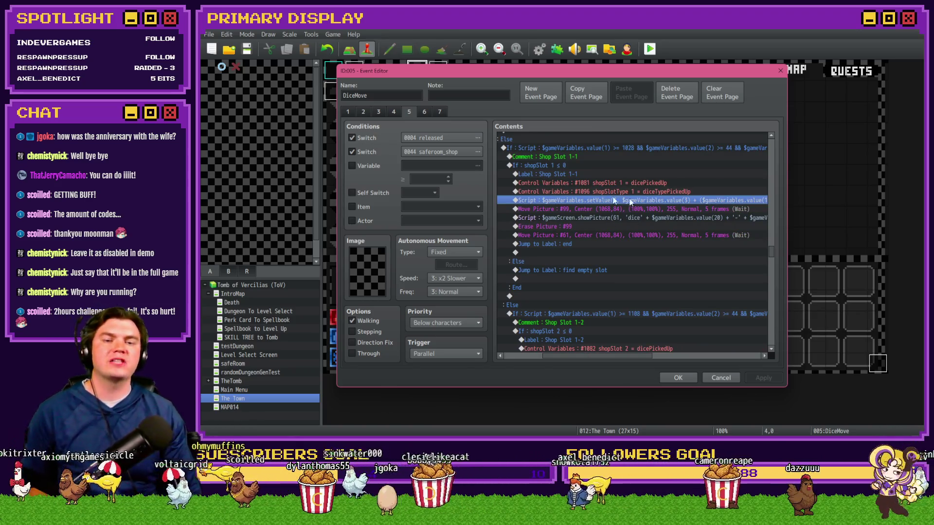
{"action": "mouse_move", "coordinate": [614, 357]}
{"action": "left_mouse_down"}
{"action": "mouse_move", "coordinate": [647, 361]}
{"action": "mouse_move", "coordinate": [632, 362]}
{"action": "left_mouse_up"}
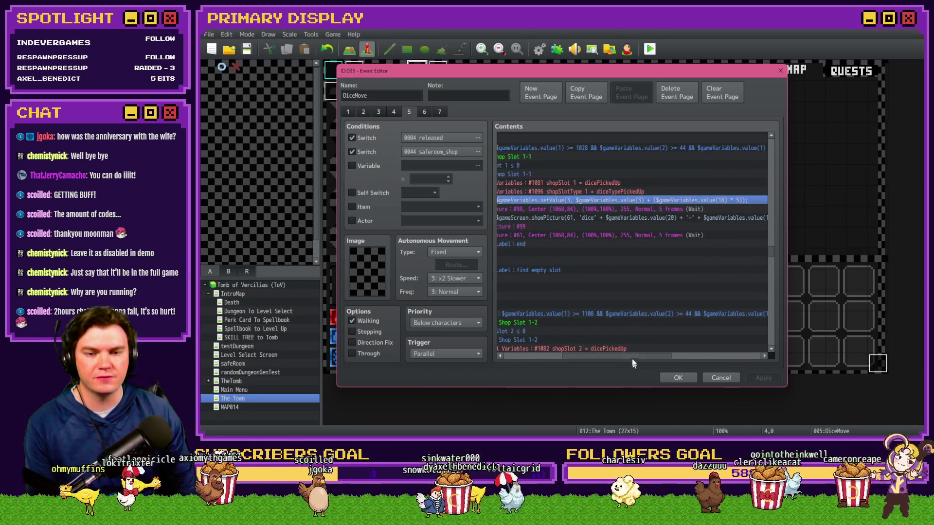
{"action": "scroll", "coordinate": [633, 333], "scroll_direction": "down", "scroll_amount": 3}
{"action": "scroll", "coordinate": [657, 301], "scroll_direction": "up", "scroll_amount": 5}
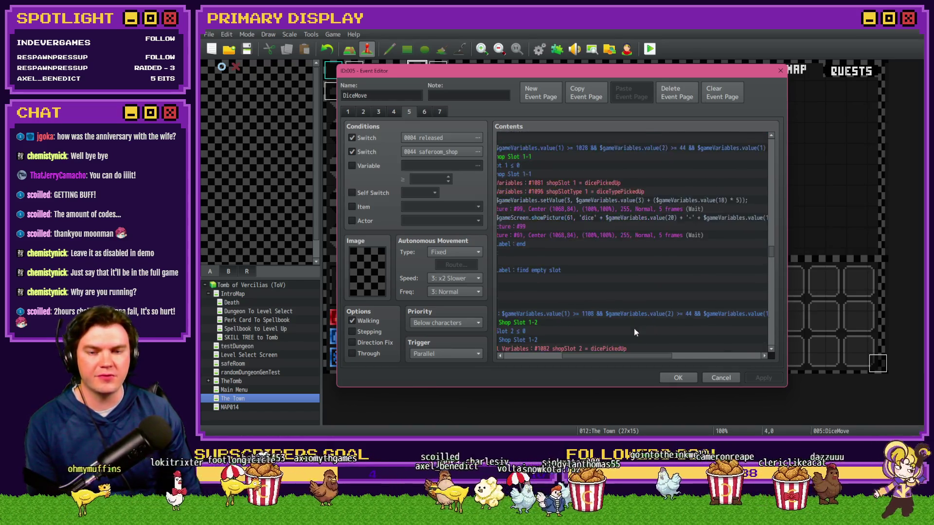
{"action": "left_click_drag", "start_coordinate": [626, 358], "coordinate": [593, 351]}
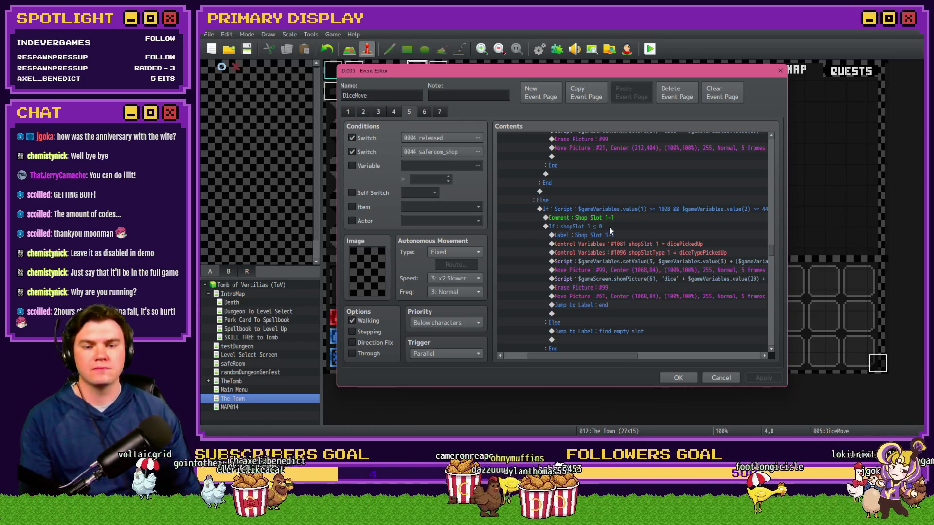
Inspect the shopSlot 1 variable and Shop Slot 1-1 script commands without changing them
{"action": "double_click", "coordinate": [623, 246]}
{"action": "key", "text": "Escape"}
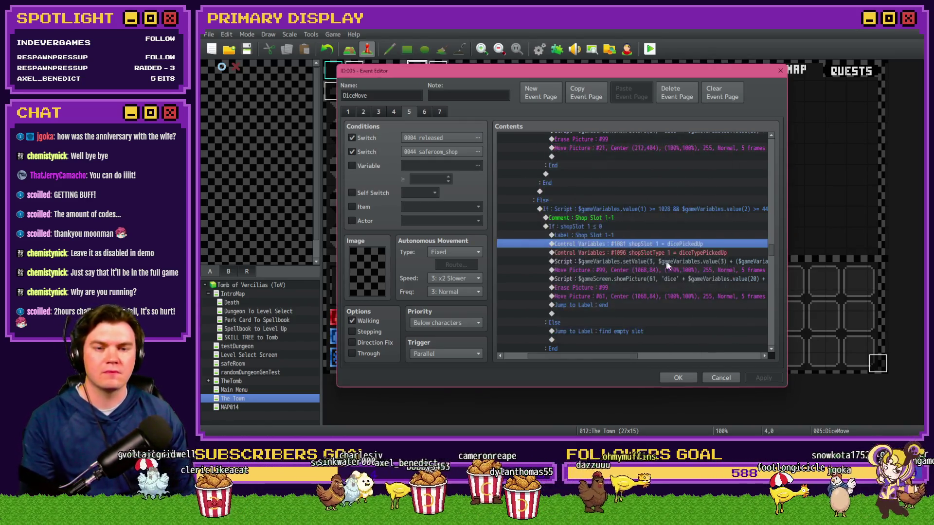
{"action": "double_click", "coordinate": [683, 262]}
{"action": "left_click", "coordinate": [702, 304]}
Select the 'Label : end' row and bring up the Event Commands list
{"action": "scroll", "coordinate": [698, 306], "scroll_direction": "down", "scroll_amount": 3}
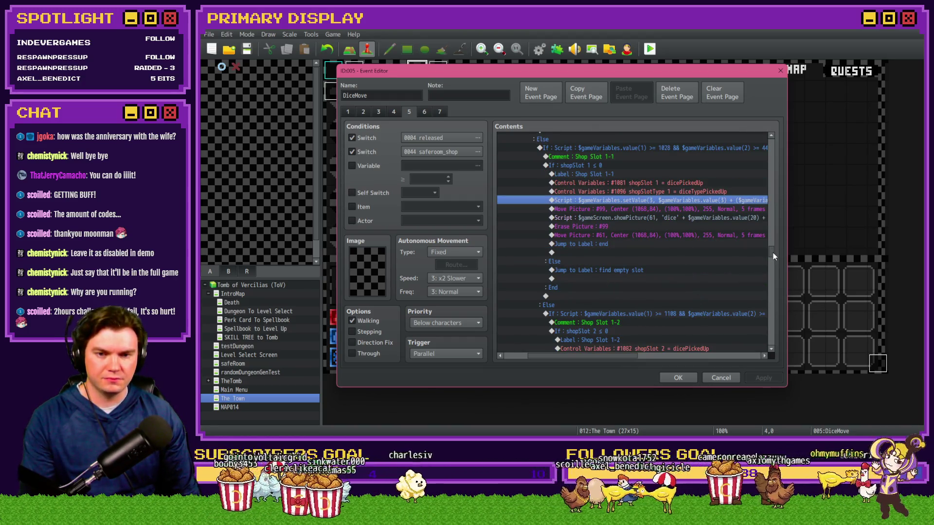
{"action": "left_click_drag", "start_coordinate": [774, 256], "coordinate": [757, 358]}
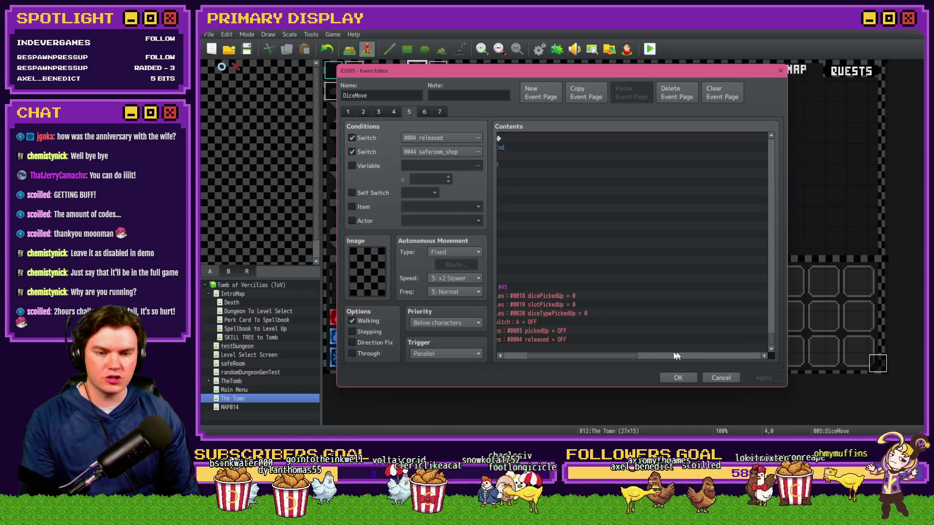
{"action": "left_click", "coordinate": [541, 279]}
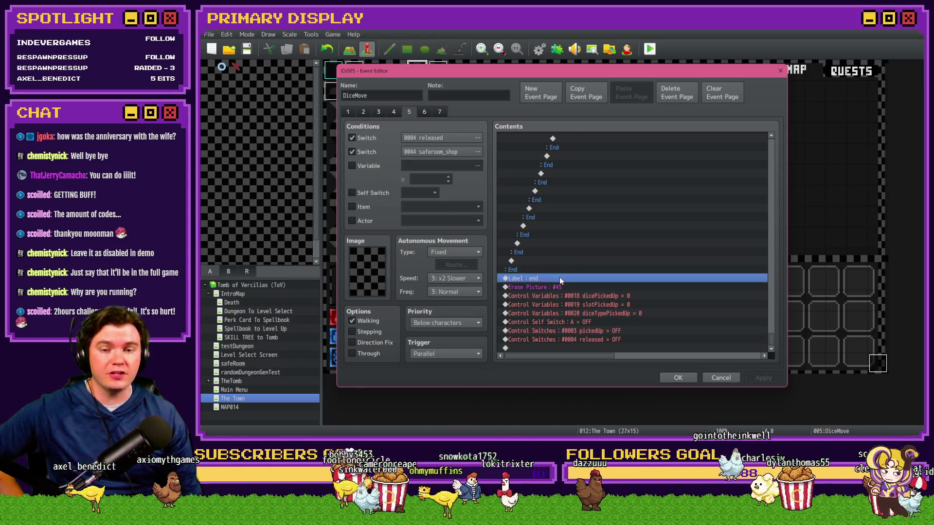
{"action": "key", "text": "Insert"}
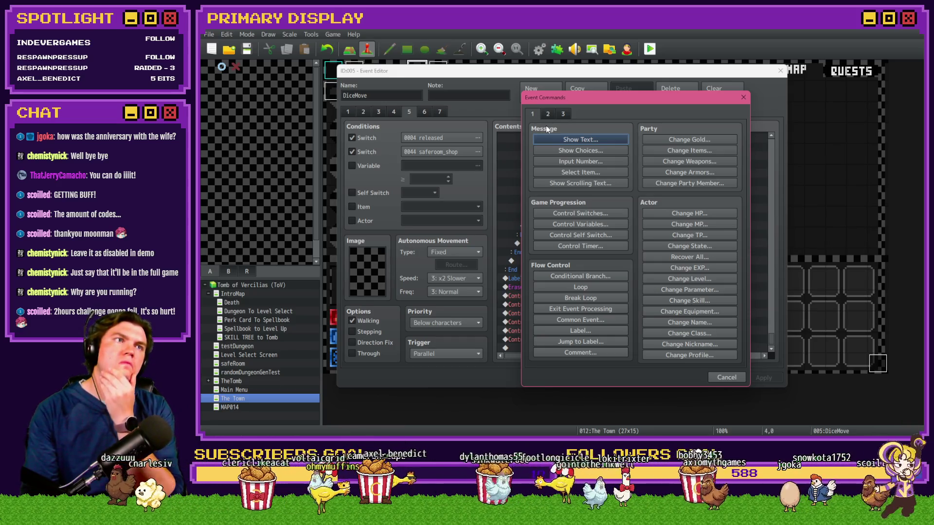
Insert an If dicePickedUp = 0 conditional branch after the end label, then view page 1
{"action": "left_click", "coordinate": [576, 276]}
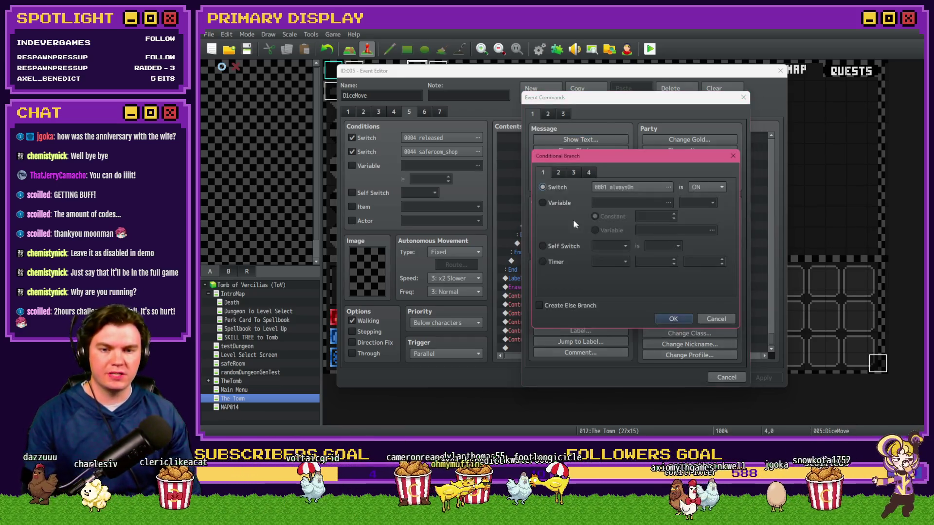
{"action": "double_click", "coordinate": [619, 203]}
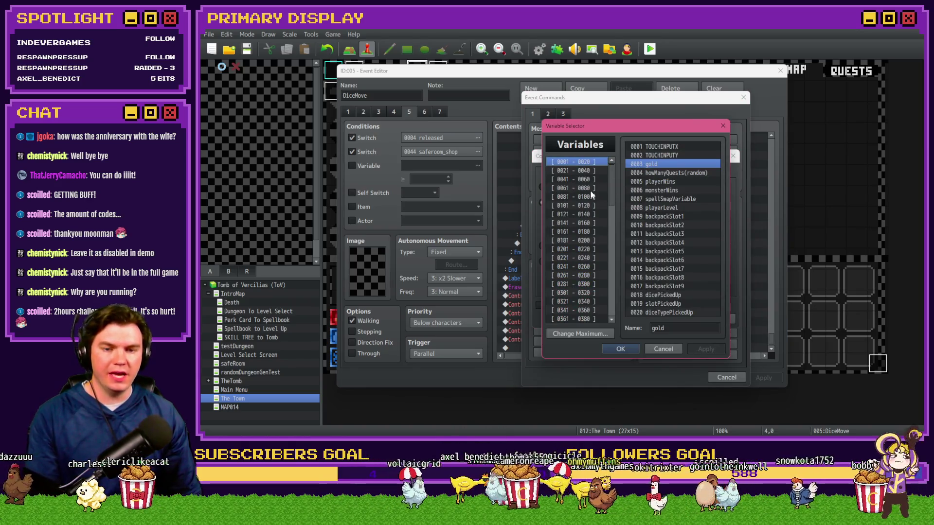
{"action": "double_click", "coordinate": [667, 295]}
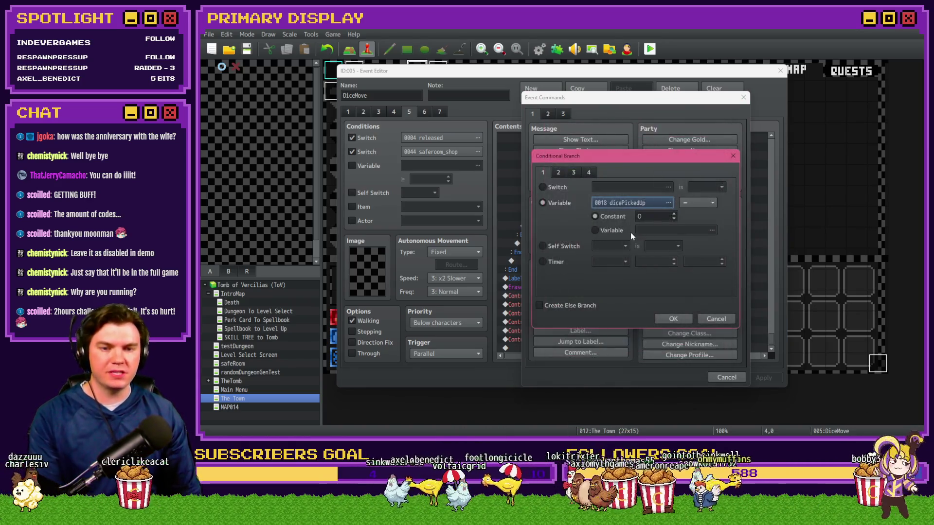
{"action": "left_click", "coordinate": [674, 319]}
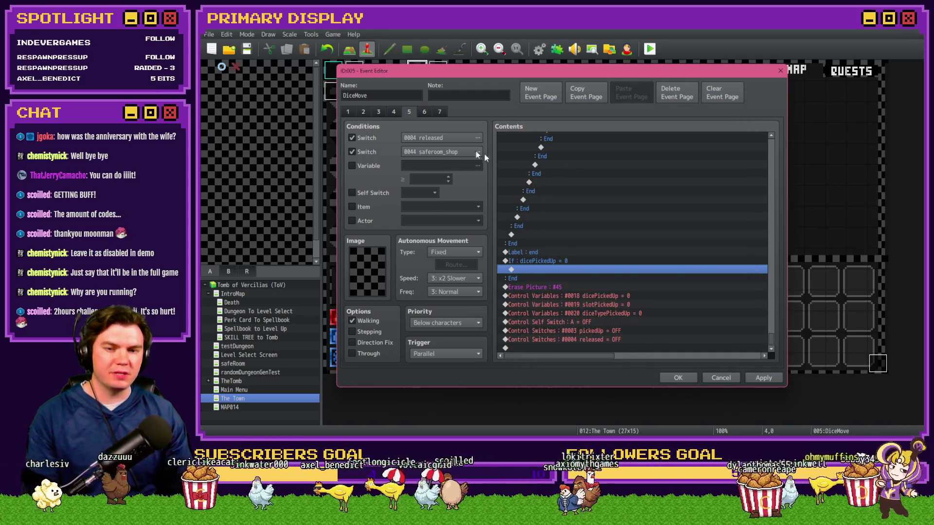
{"action": "left_click", "coordinate": [348, 112]}
{"action": "left_click", "coordinate": [574, 216]}
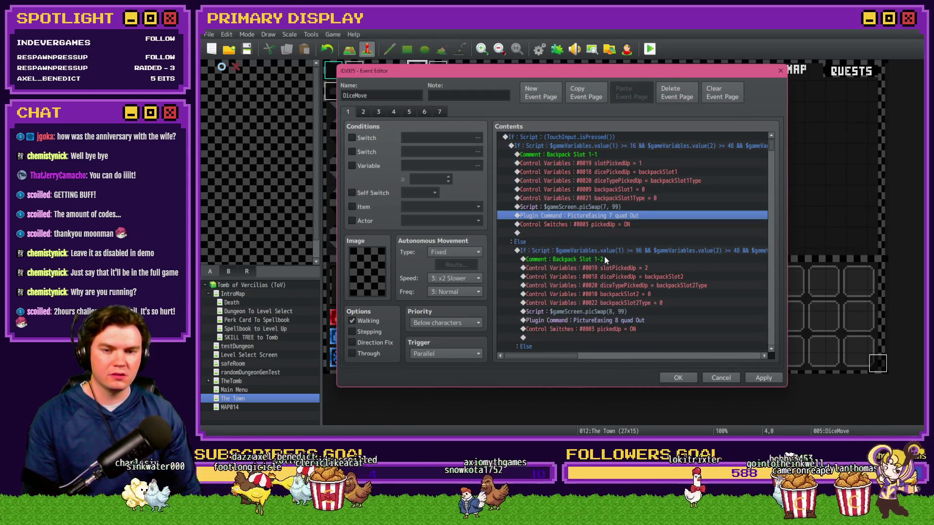
Review page 1's slotPickedUp assignment and page 4's randomNumber2 branch
{"action": "left_click", "coordinate": [609, 270]}
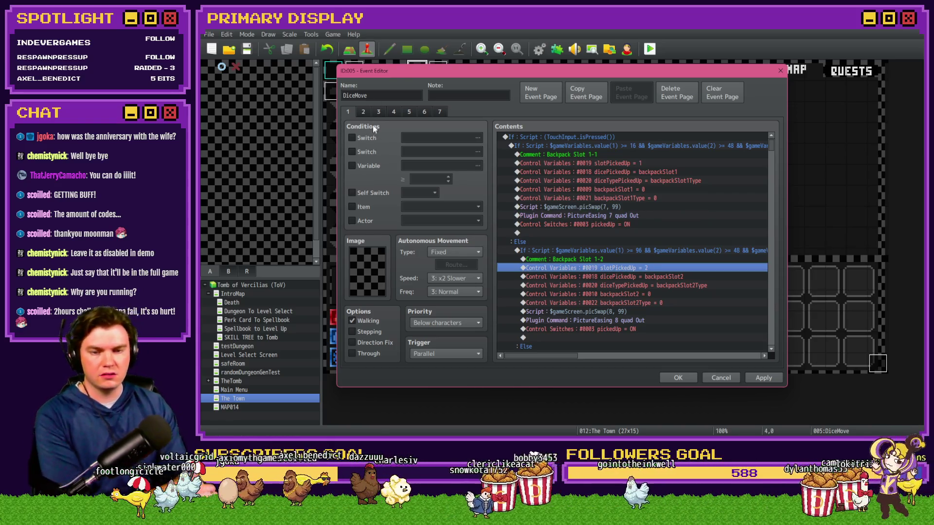
{"action": "left_click", "coordinate": [393, 112]}
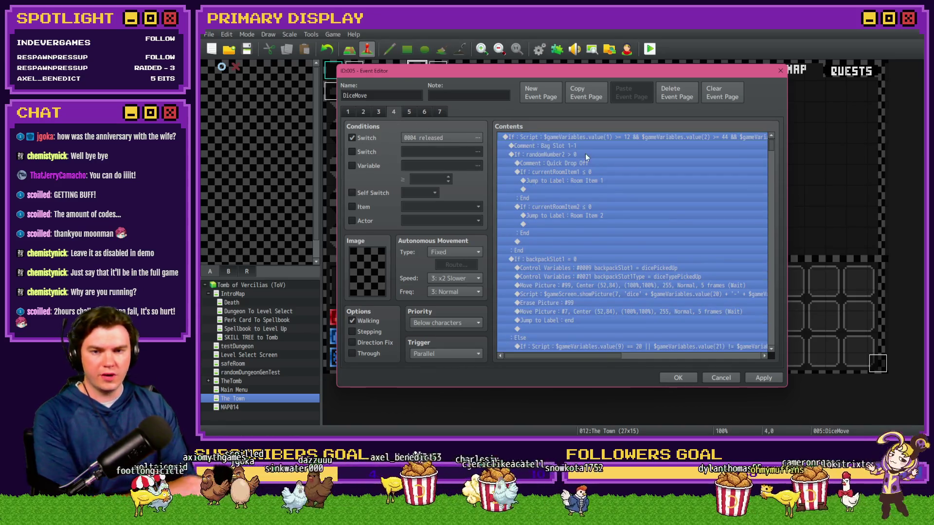
{"action": "left_click", "coordinate": [585, 154]}
Back on page 5, reopen the If dicePickedUp = 0 branch to change its variable
{"action": "left_click", "coordinate": [413, 112]}
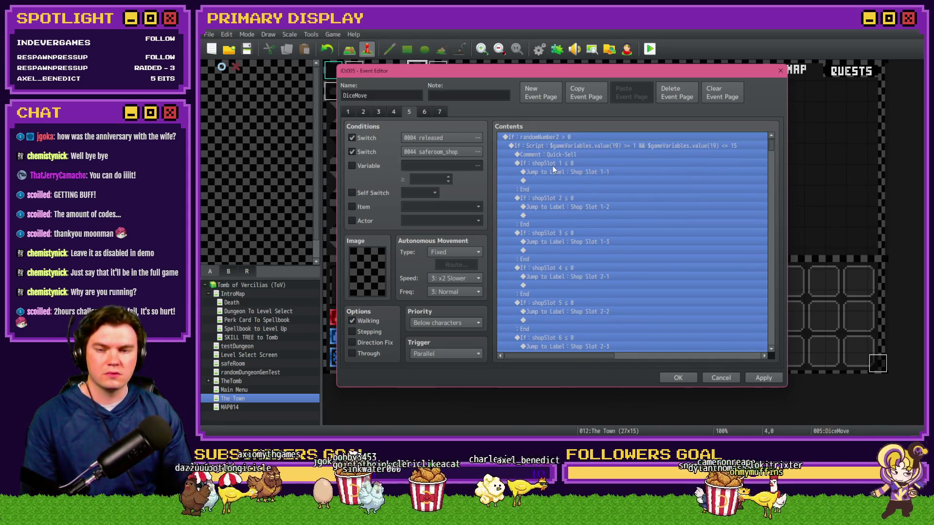
{"action": "left_click", "coordinate": [552, 165]}
{"action": "scroll", "coordinate": [778, 289], "scroll_direction": "down", "scroll_amount": 5}
{"action": "scroll", "coordinate": [779, 289], "scroll_direction": "down", "scroll_amount": 5}
{"action": "double_click", "coordinate": [544, 261]}
{"action": "left_click", "coordinate": [669, 202]}
Switch the tested variable to slotPickedUp, then choose the Script condition on tab 4
{"action": "double_click", "coordinate": [674, 305]}
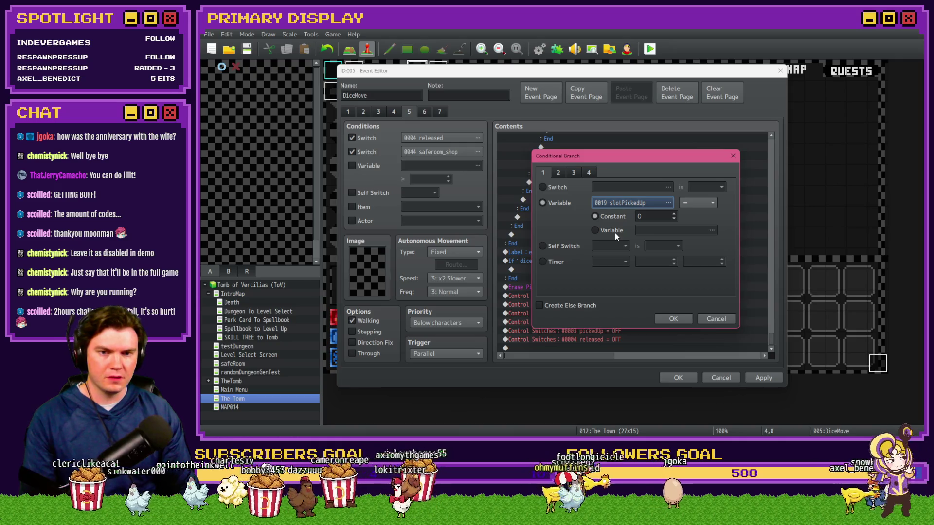
{"action": "left_click", "coordinate": [590, 174]}
{"action": "left_click", "coordinate": [543, 284]}
{"action": "left_click", "coordinate": [616, 287]}
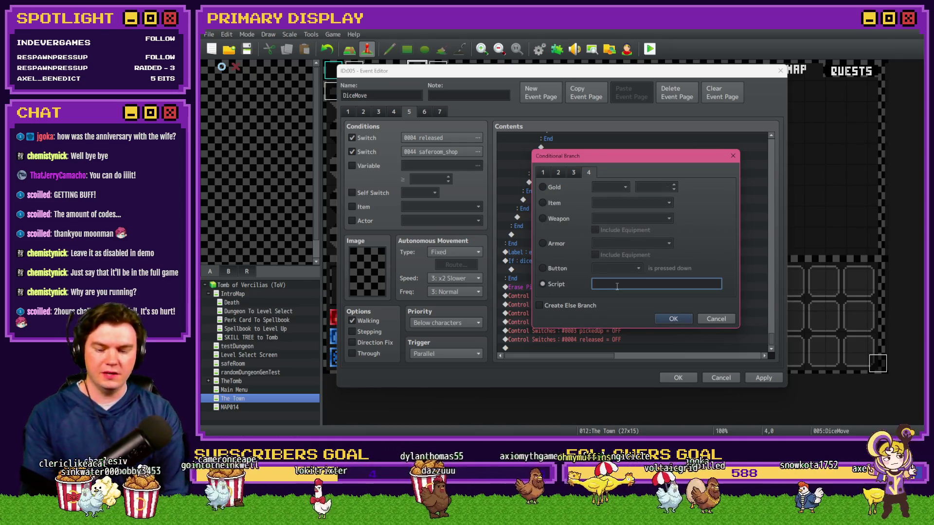
Enter the script $gameVariables.value(19) >= 1 && $gameVariables.value(19) <= 15 and confirm
{"action": "type", "text": "$gameVariables."}
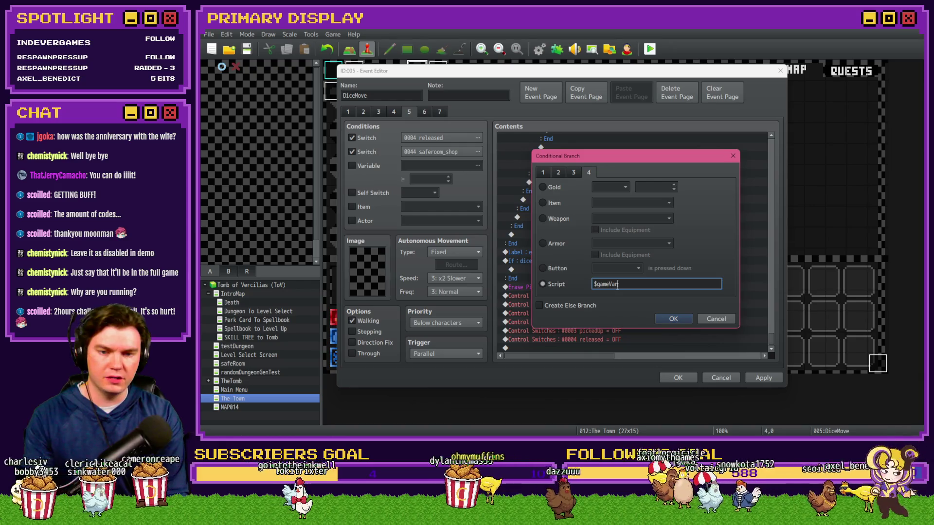
{"action": "type", "text": "value()"}
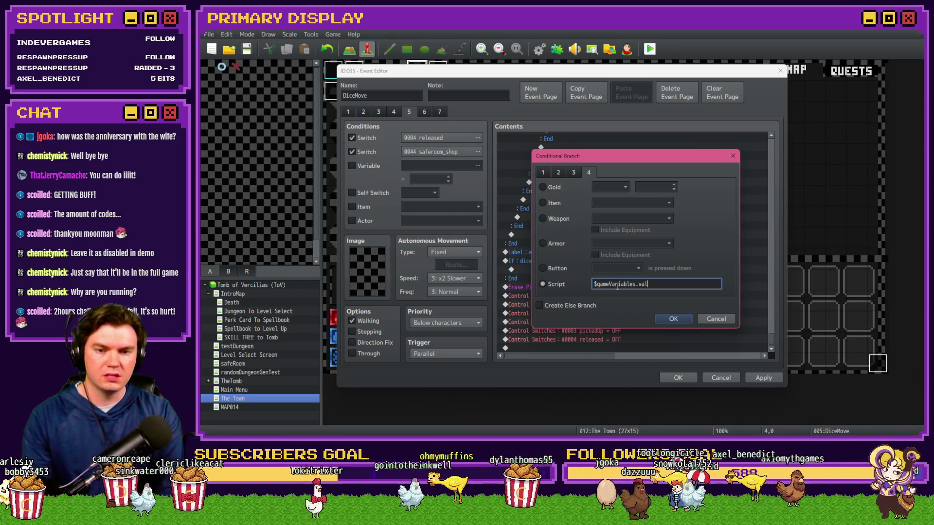
{"action": "key", "text": "BackSpace"}
{"action": "type", "text": "19) >= "}
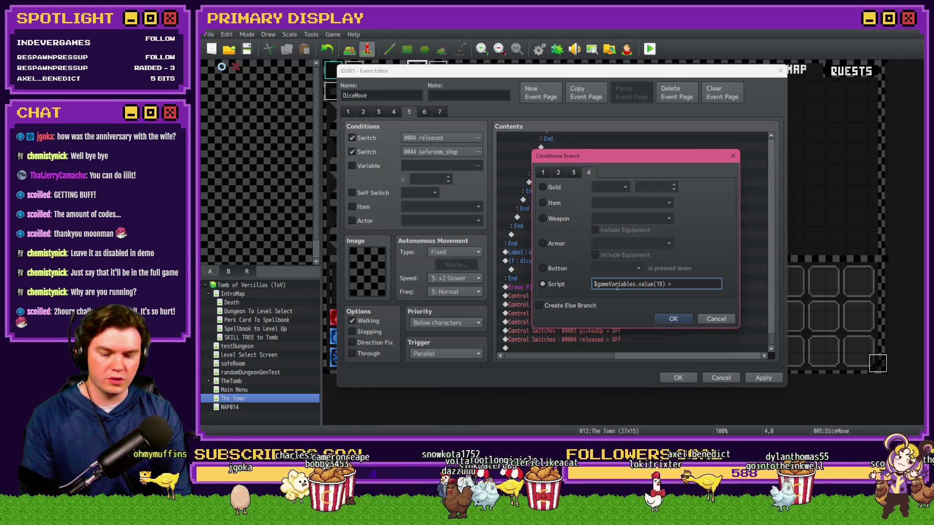
{"action": "type", "text": "1 "}
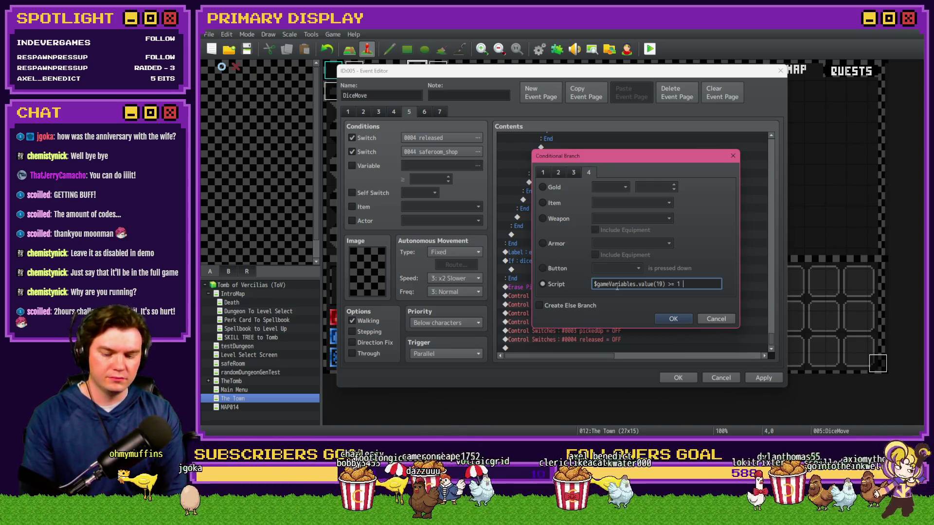
{"action": "type", "text": "&&"}
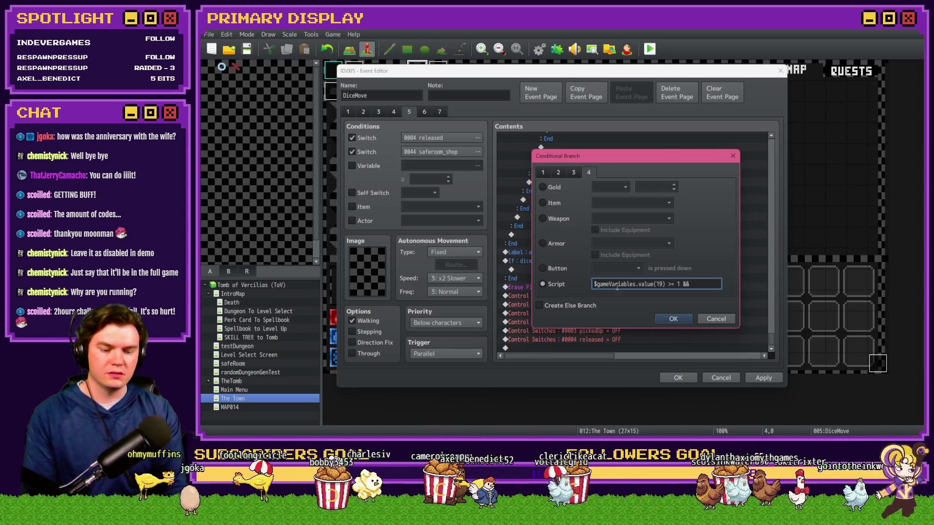
{"action": "key", "text": "Left"}
{"action": "key", "text": "Left"}
{"action": "type", "text": "$gameVariables.value(19) >= 1"}
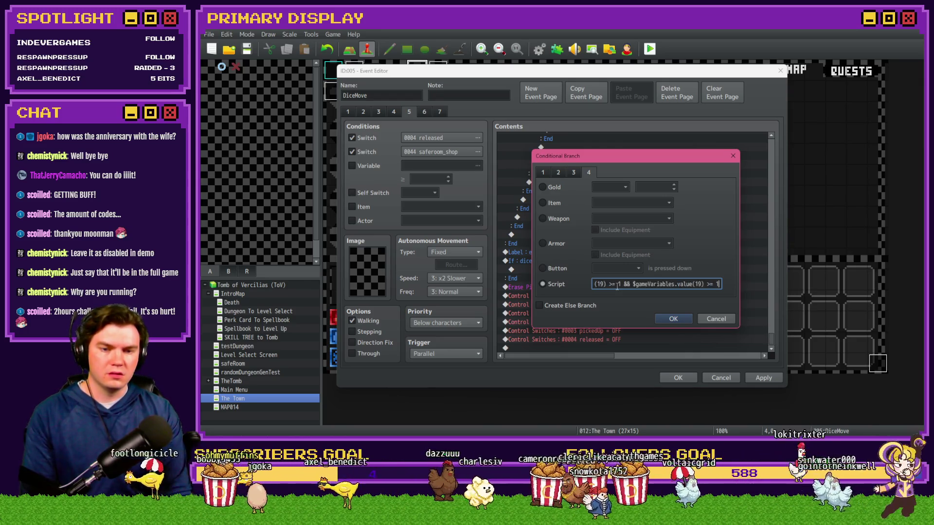
{"action": "key", "text": "BackSpace"}
{"action": "key", "text": "BackSpace"}
{"action": "key", "text": "BackSpace"}
{"action": "type", "text": "<="}
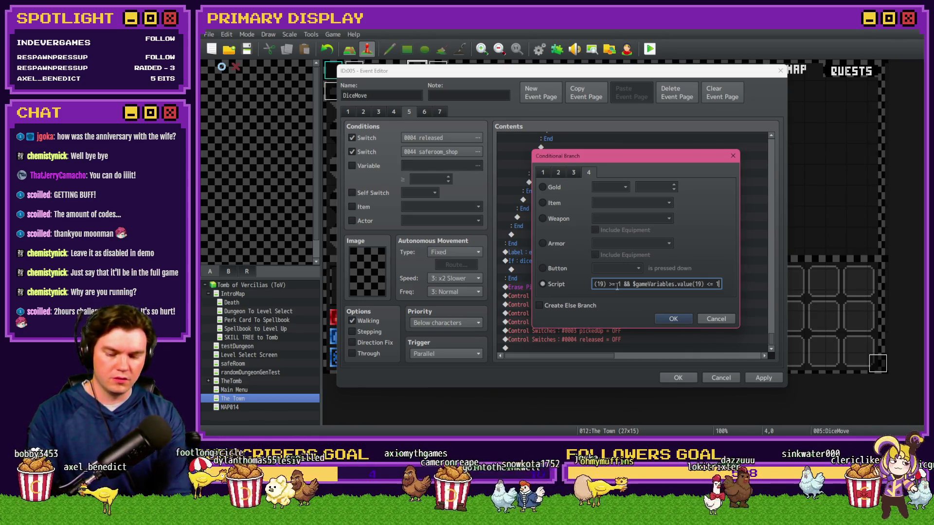
{"action": "type", "text": "5"}
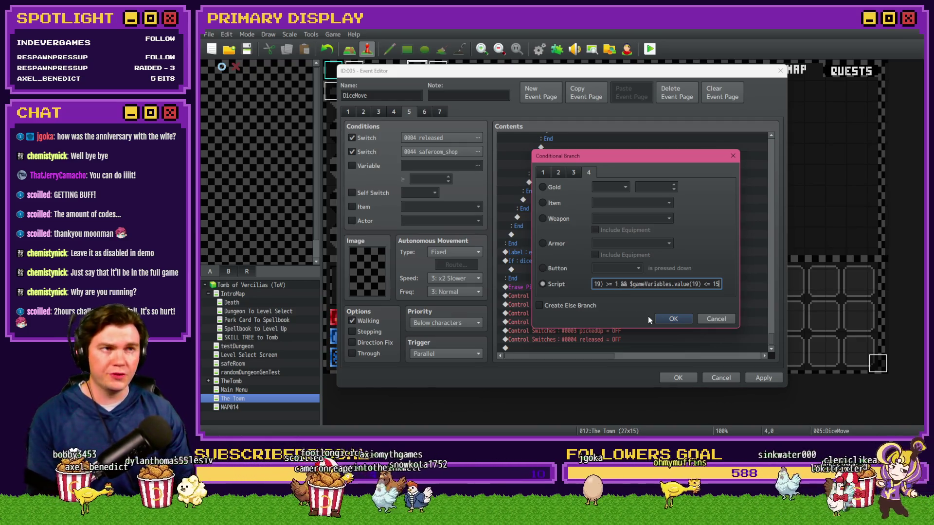
{"action": "left_click", "coordinate": [671, 319]}
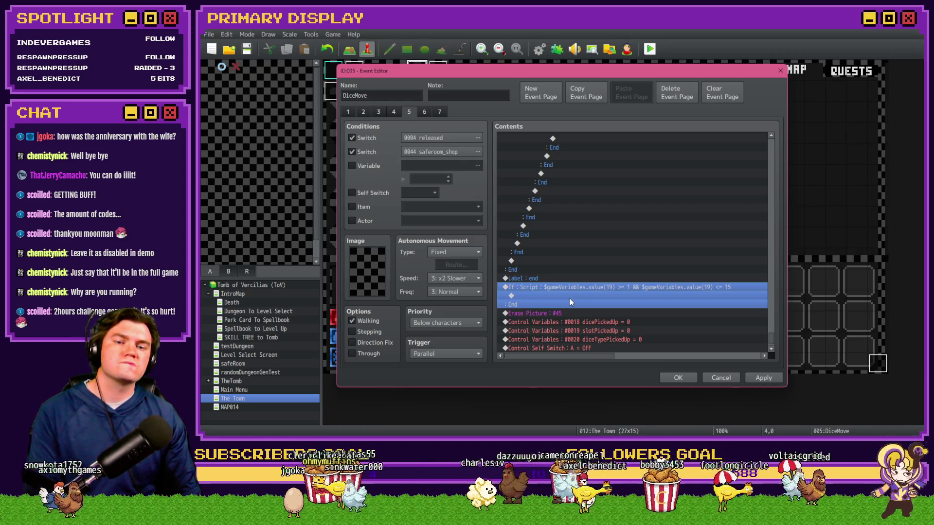
{"action": "left_click_drag", "start_coordinate": [771, 339], "coordinate": [784, 202]}
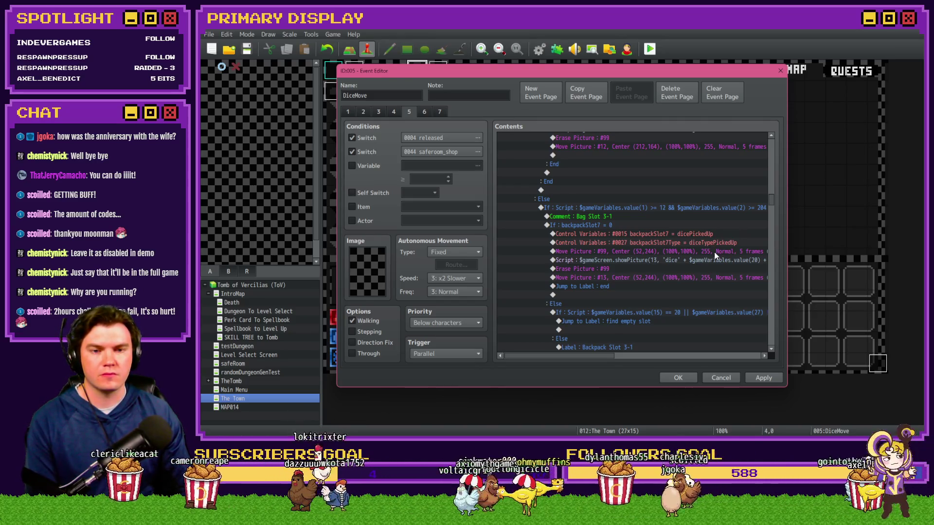
{"action": "scroll", "coordinate": [606, 356], "scroll_direction": "right", "scroll_amount": 2}
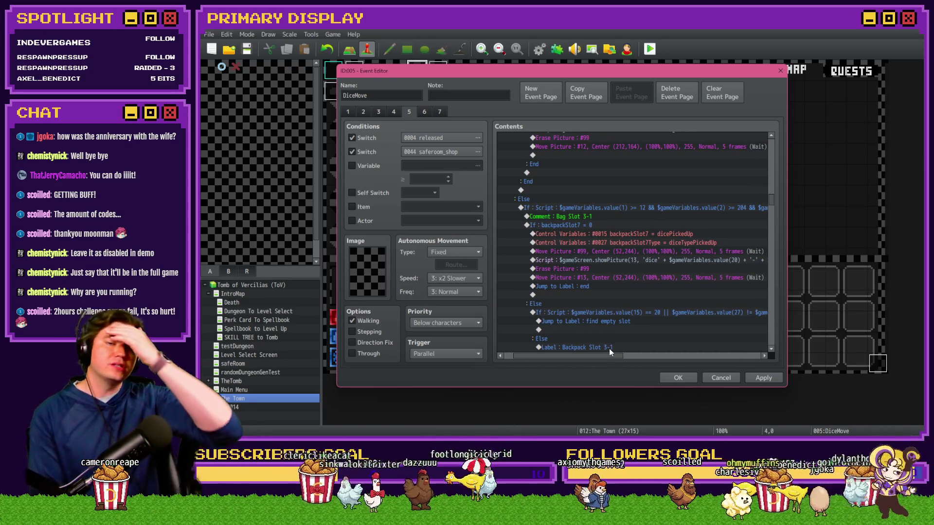
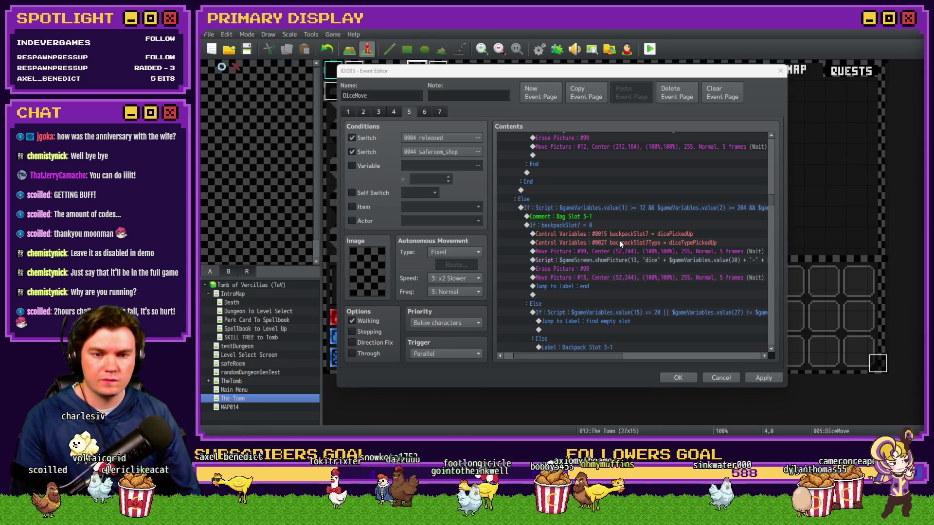
Copy the Bag Slot 3-1 script condition, closing its dialog unchanged
{"action": "left_click", "coordinate": [633, 243]}
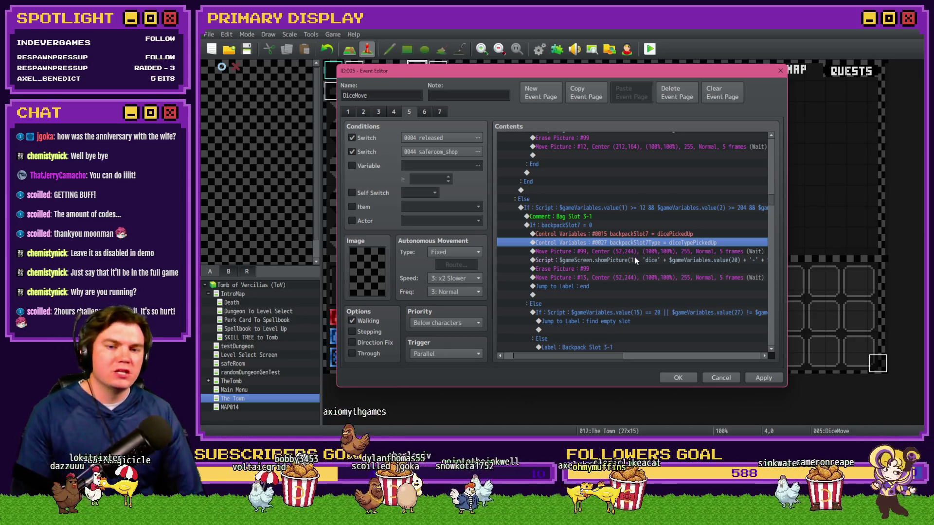
{"action": "left_click", "coordinate": [667, 261]}
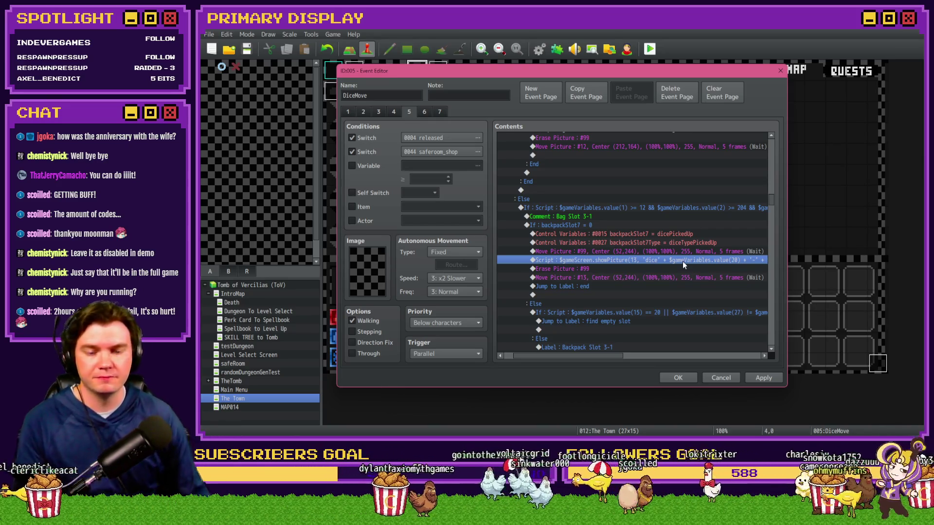
{"action": "left_click", "coordinate": [686, 209]}
{"action": "double_click", "coordinate": [685, 209]}
{"action": "key", "text": "Tab"}
{"action": "key", "text": "End"}
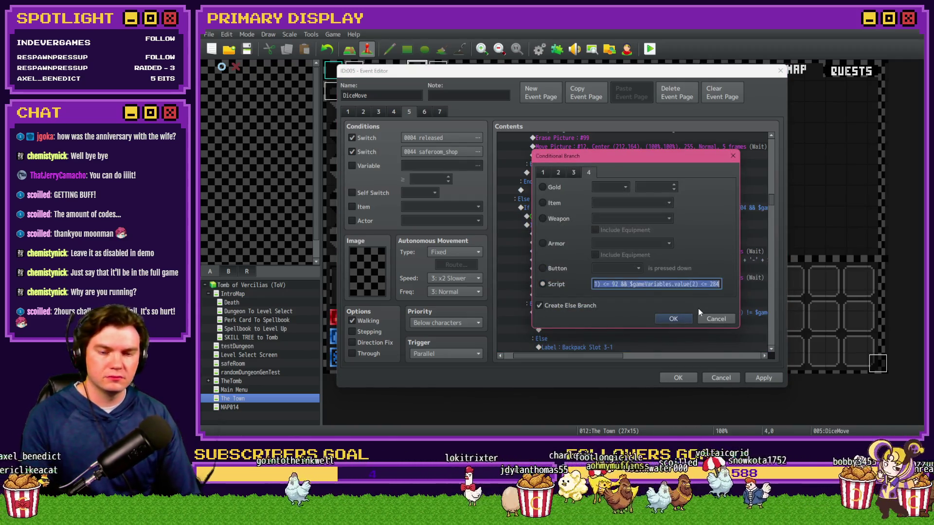
{"action": "left_click", "coordinate": [714, 319]}
Open the command list for the empty row inside the value(19) branch
{"action": "left_click_drag", "start_coordinate": [768, 208], "coordinate": [761, 345]}
{"action": "left_click", "coordinate": [591, 347]}
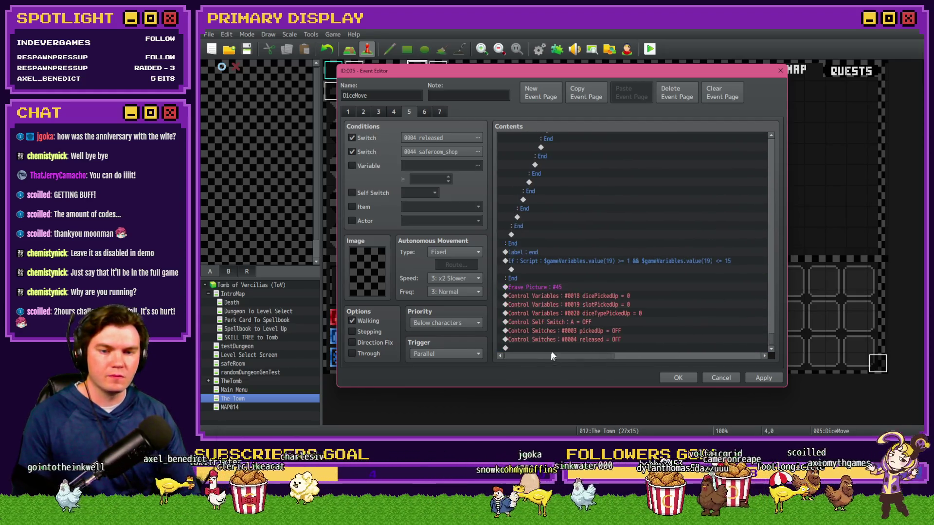
{"action": "left_click", "coordinate": [567, 253]}
{"action": "left_click", "coordinate": [557, 276]}
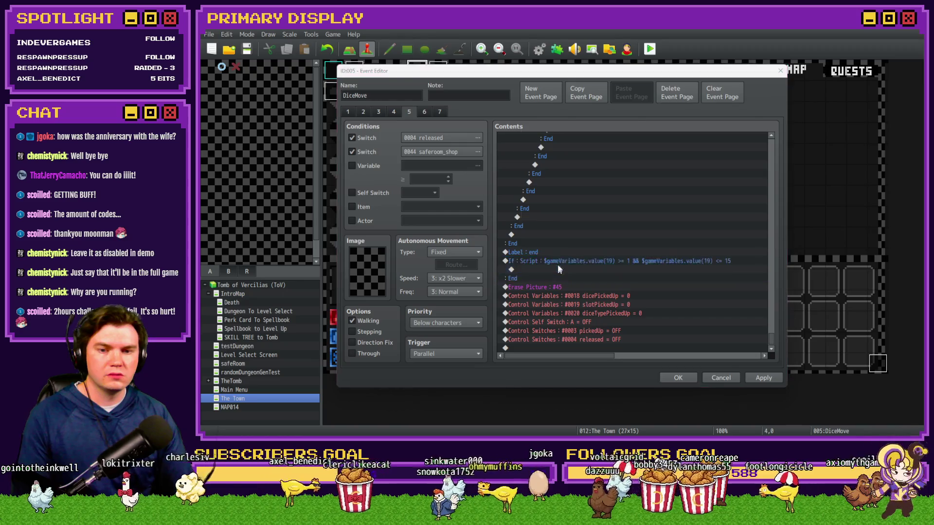
{"action": "double_click", "coordinate": [558, 265]}
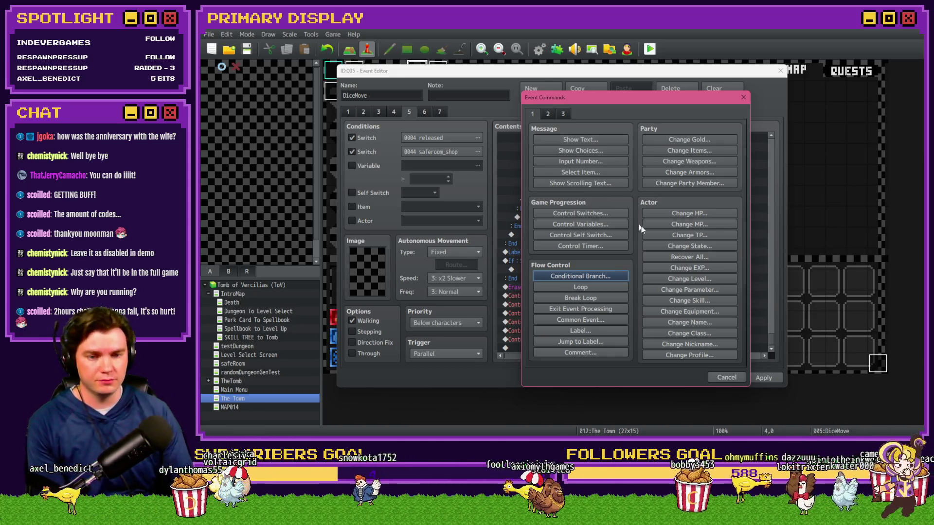
Cancel the command list and paste the bag-slot script into the value(19) condition
{"action": "left_click", "coordinate": [726, 376]}
{"action": "left_click", "coordinate": [617, 262]}
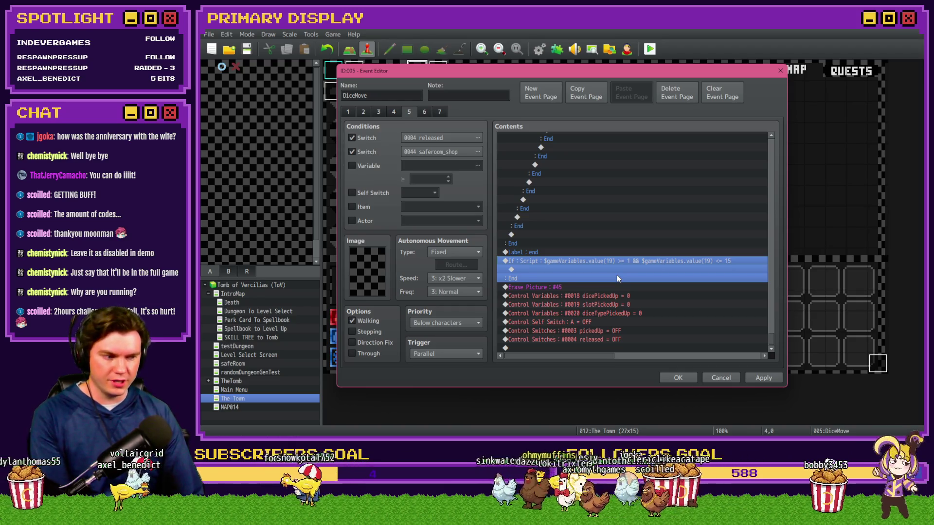
{"action": "double_click", "coordinate": [617, 281]}
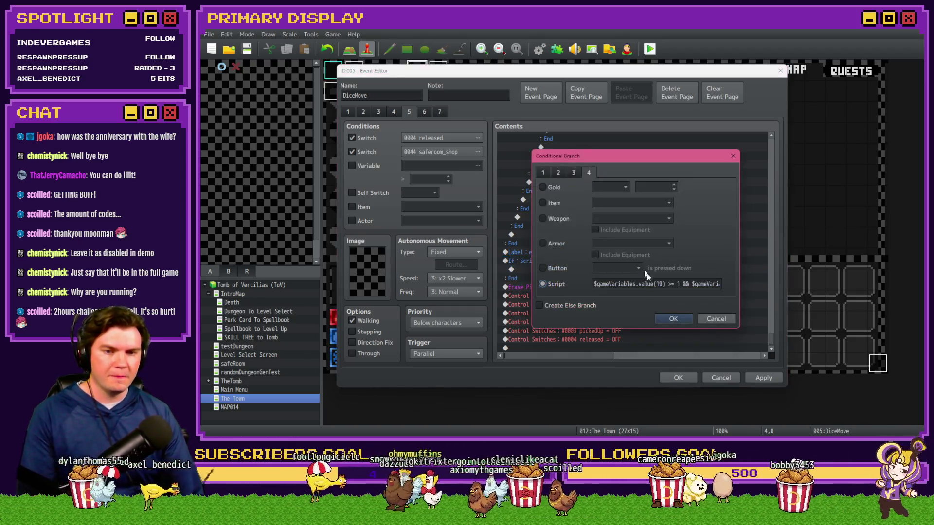
{"action": "triple_click", "coordinate": [646, 284]}
{"action": "key", "text": "ctrl+v"}
{"action": "key", "text": "ctrl+a"}
{"action": "key", "text": "Home"}
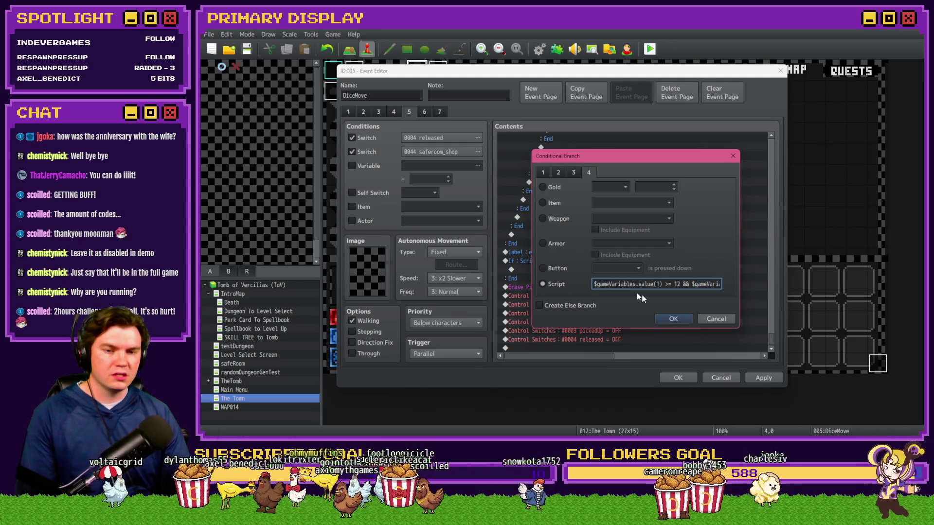
Trial-edit the comparison to value(1) <= 640 using Calculator, then cancel the dialog
{"action": "left_click", "coordinate": [671, 285]}
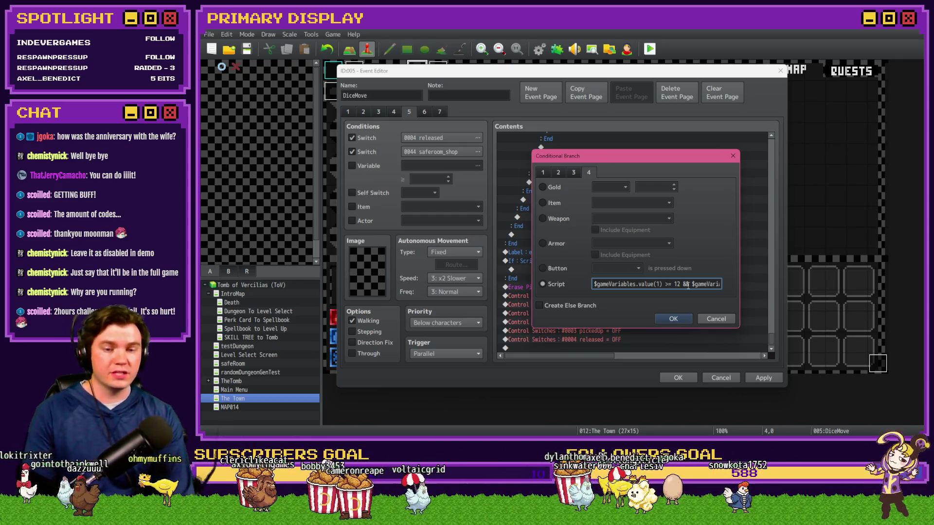
{"action": "key", "text": "BackSpace"}
{"action": "type", "text": "<"}
{"action": "key", "text": "Right"}
{"action": "key", "text": "Right"}
{"action": "key", "text": "BackSpace"}
{"action": "key", "text": "BackSpace"}
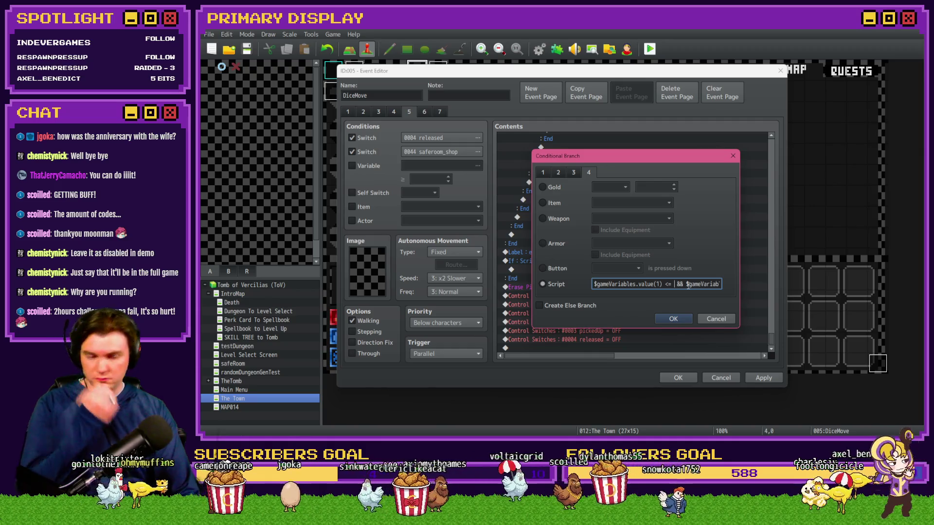
{"action": "key", "text": "alt+Tab"}
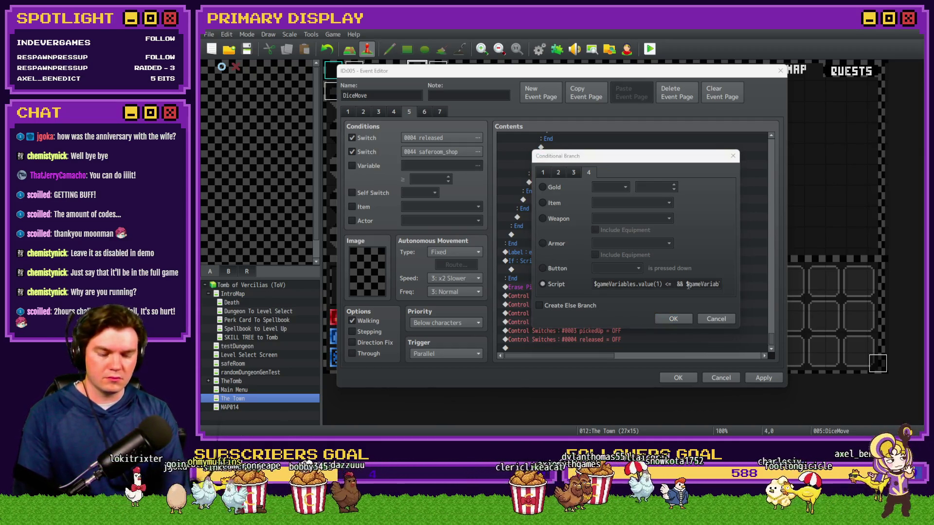
{"action": "type", "text": "2"}
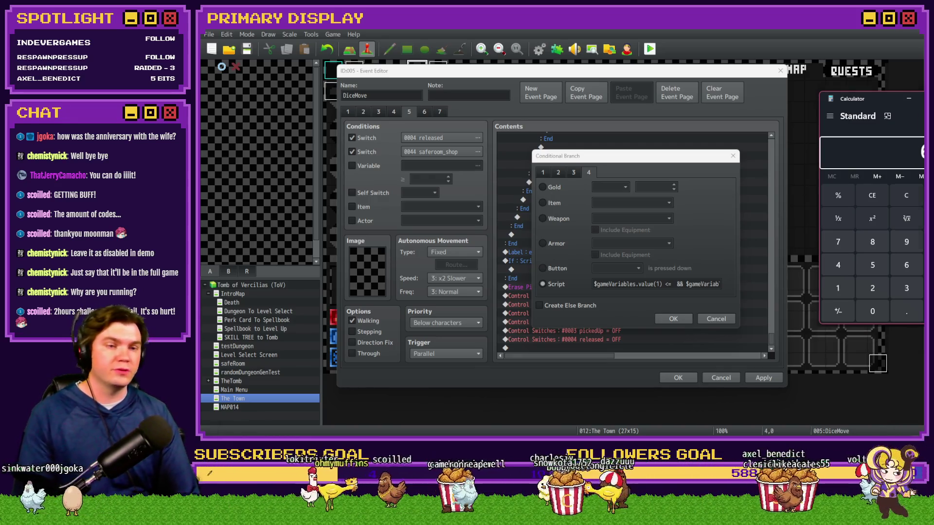
{"action": "key", "text": "alt+Tab"}
{"action": "double_click", "coordinate": [680, 284]}
{"action": "left_click", "coordinate": [675, 283]}
{"action": "type", "text": "640"}
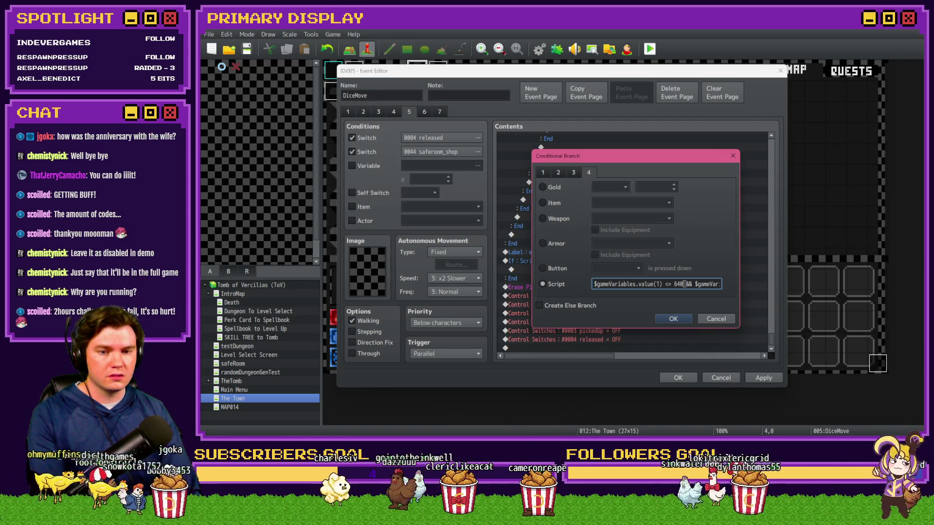
{"action": "left_click_drag", "start_coordinate": [684, 285], "coordinate": [593, 284]}
{"action": "left_click", "coordinate": [706, 320]}
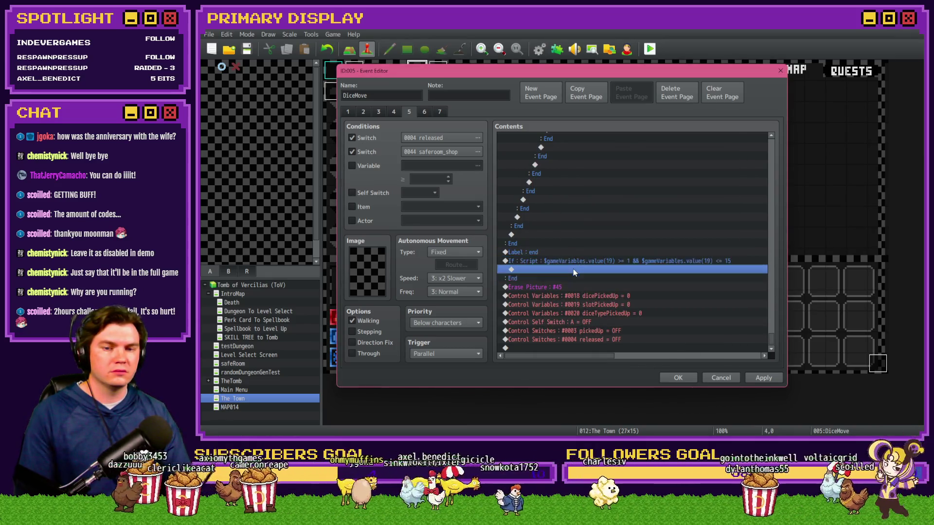
Insert the comment 'Picked up Inventory | Put down Inventory' into the value(19) branch
{"action": "double_click", "coordinate": [573, 268]}
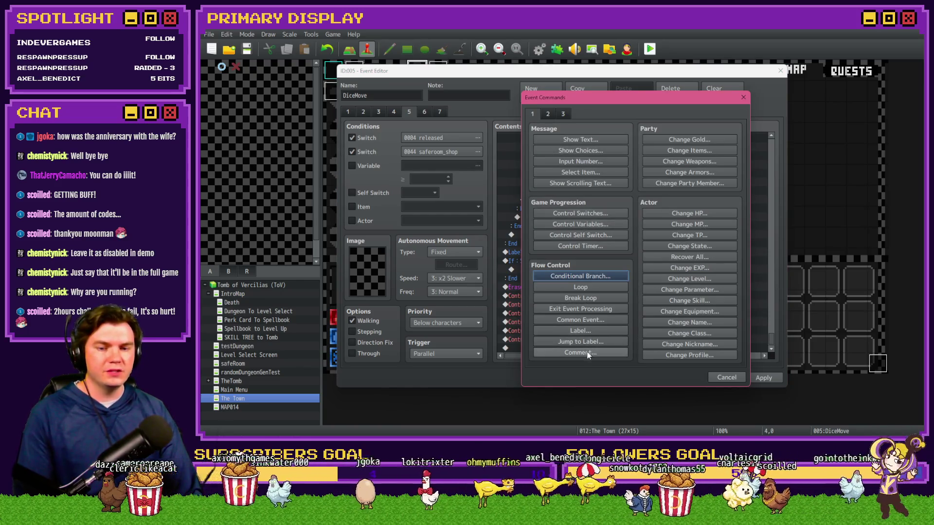
{"action": "left_click", "coordinate": [587, 352]}
{"action": "type", "text": "Picke"}
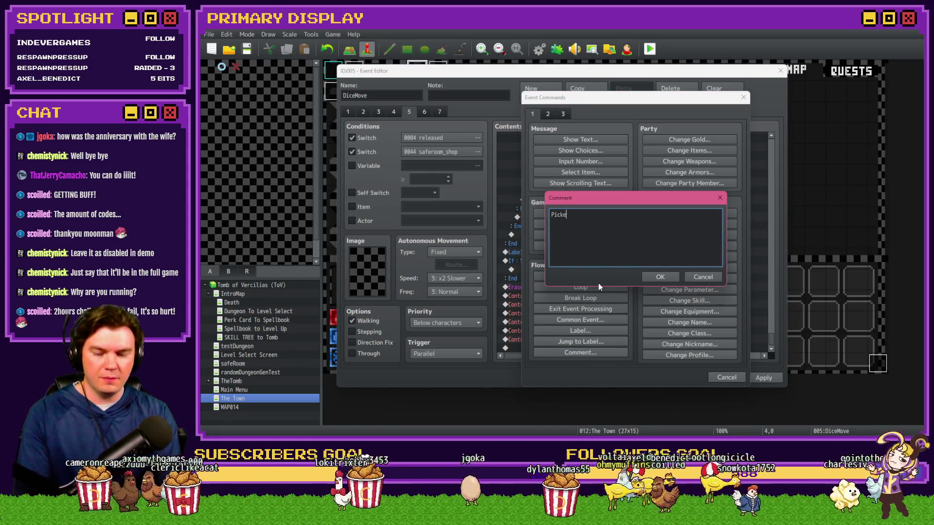
{"action": "type", "text": "d up and put dow"}
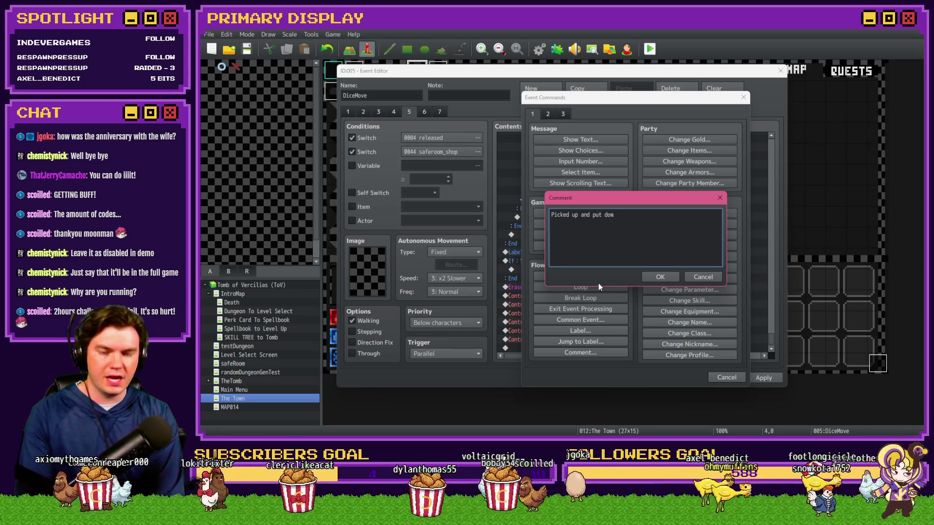
{"action": "key", "text": "ctrl+BackSpace"}
{"action": "key", "text": "ctrl+BackSpace"}
{"action": "key", "text": "ctrl+BackSpace"}
{"action": "type", "text": "Inventory"}
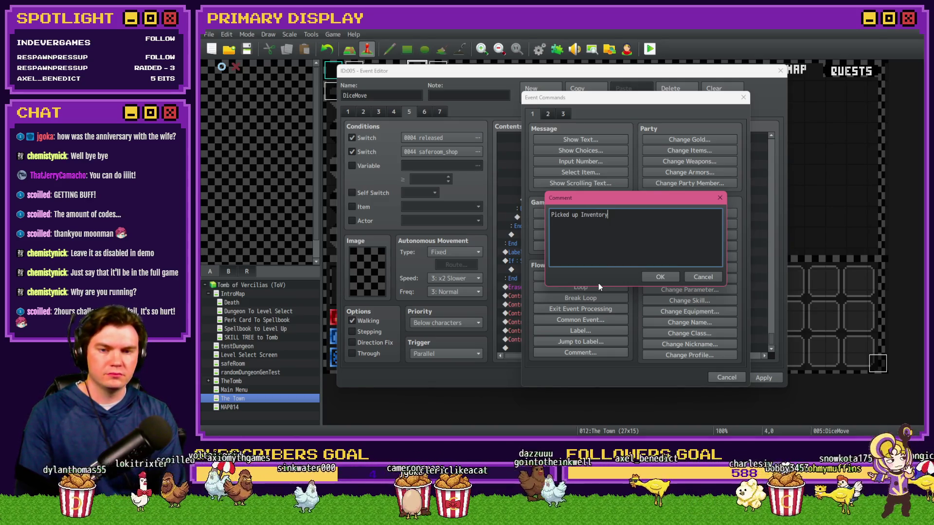
{"action": "type", "text": " |"}
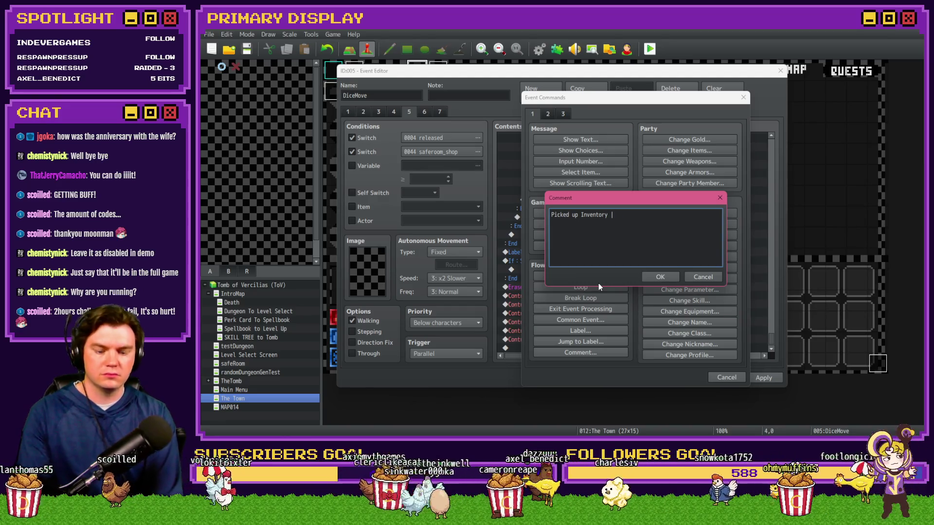
{"action": "type", "text": " Put down "}
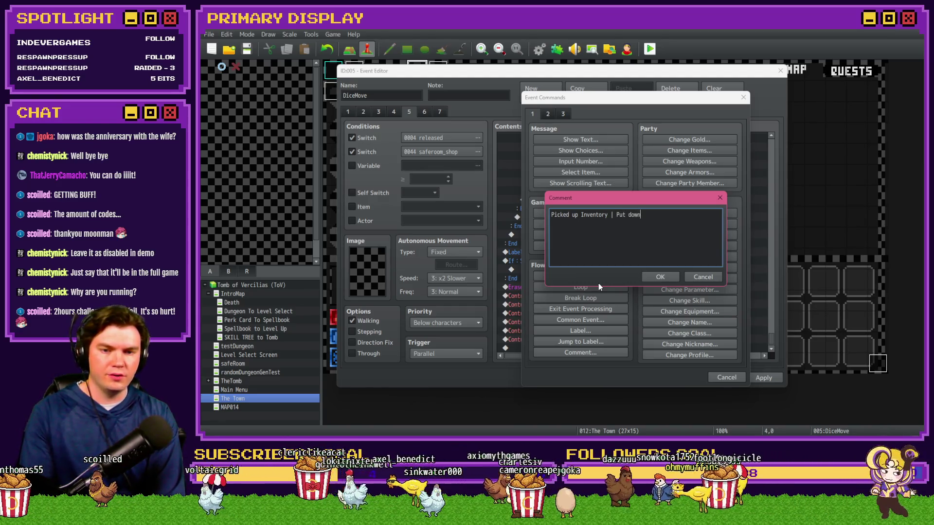
{"action": "type", "text": "Inventory"}
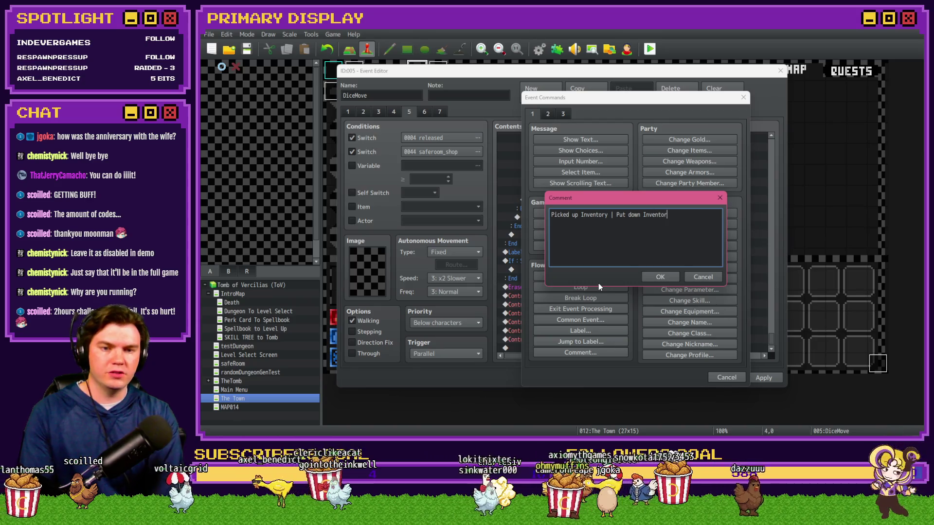
{"action": "key", "text": "ctrl+Return"}
{"action": "double_click", "coordinate": [618, 255]}
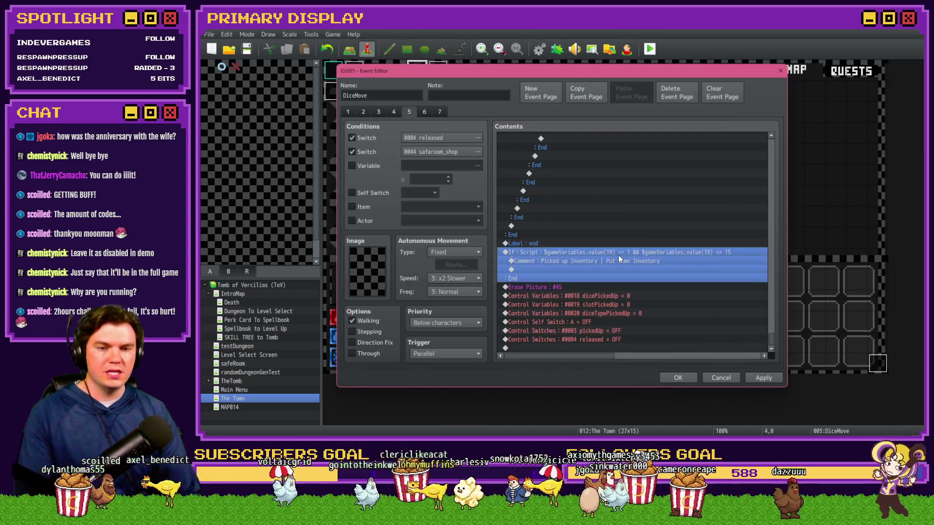
Append '&& … <= 640' to the variable 19 script condition and confirm the branch
{"action": "left_click", "coordinate": [642, 284]}
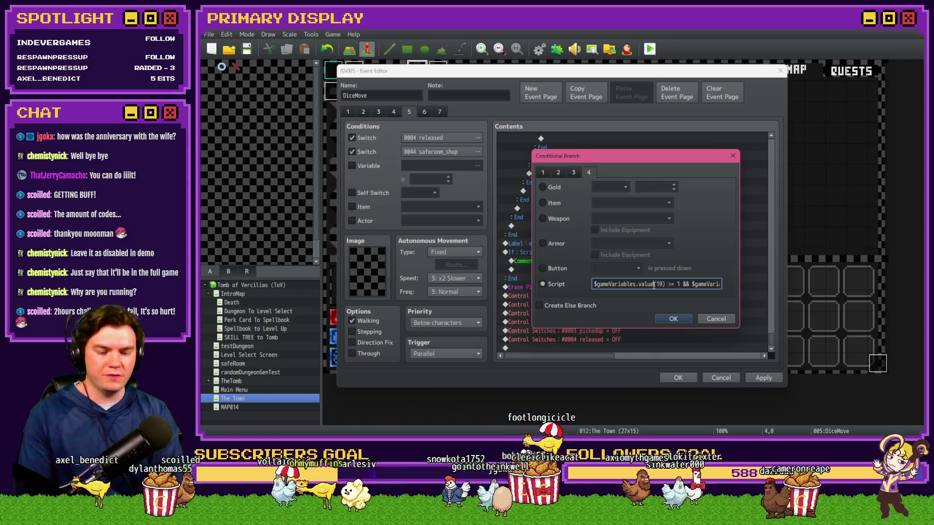
{"action": "key", "text": "End"}
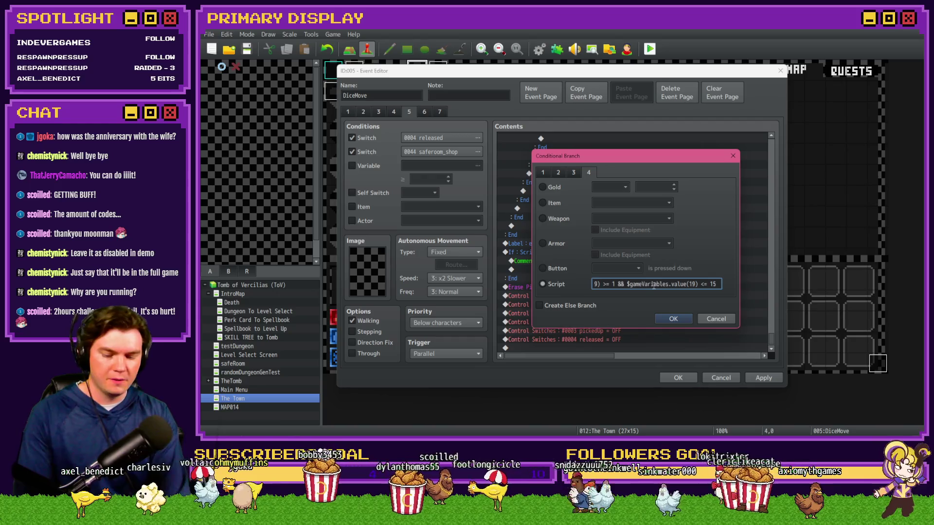
{"action": "type", "text": "&&"}
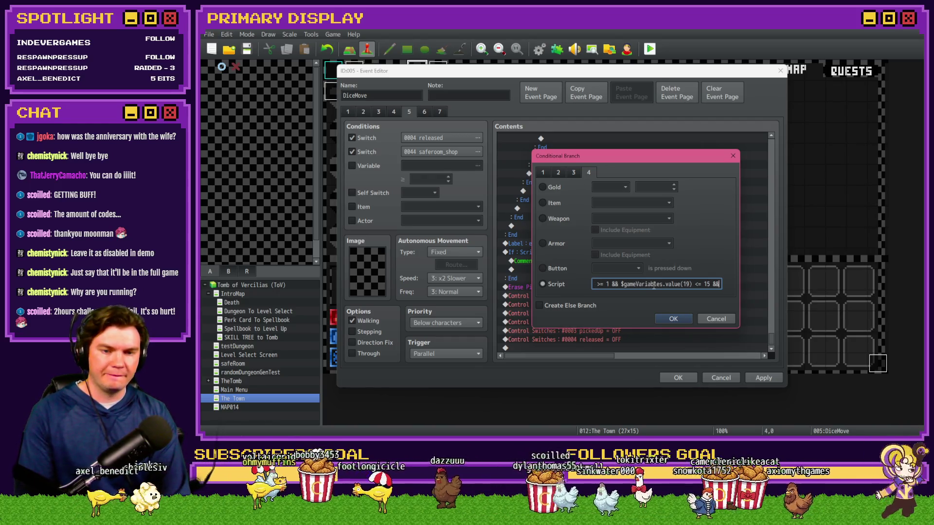
{"action": "key", "text": "Home"}
{"action": "key", "text": "End"}
{"action": "type", "text": "640"}
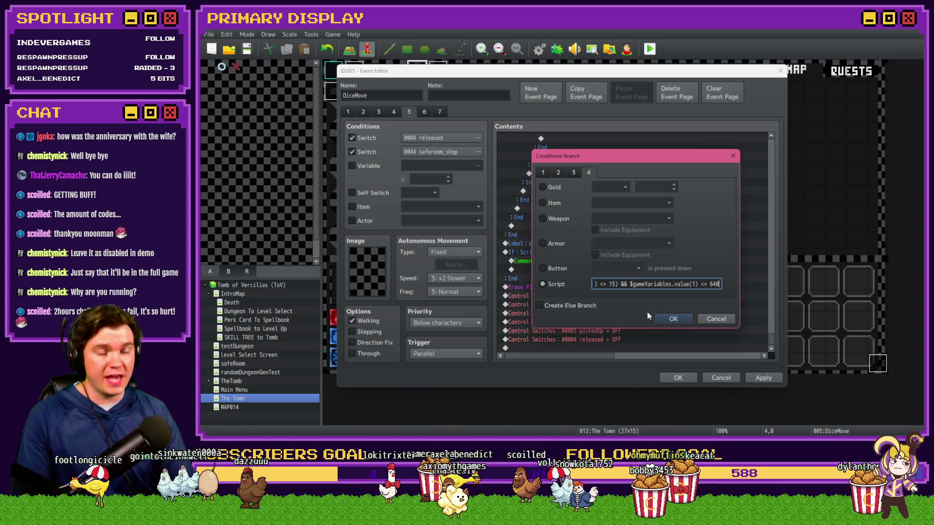
{"action": "left_click", "coordinate": [662, 319]}
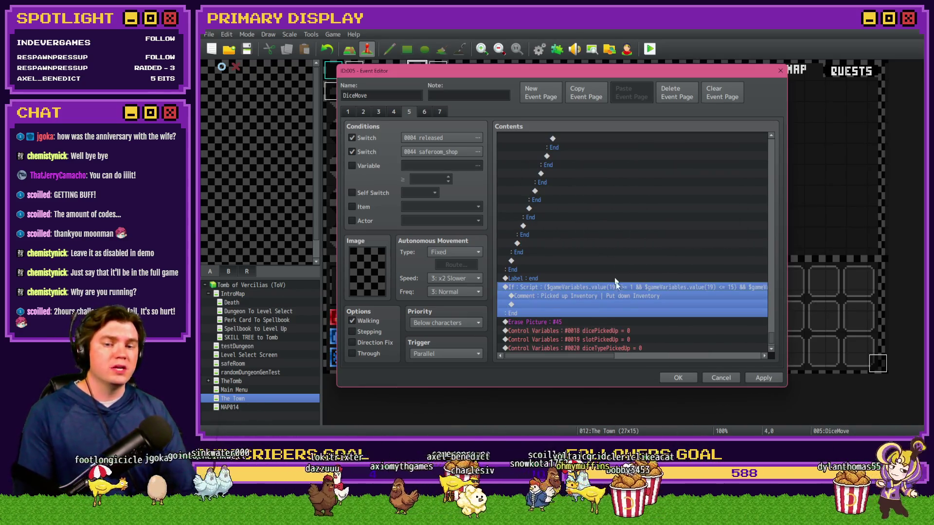
{"action": "left_click_drag", "start_coordinate": [599, 360], "coordinate": [646, 368]}
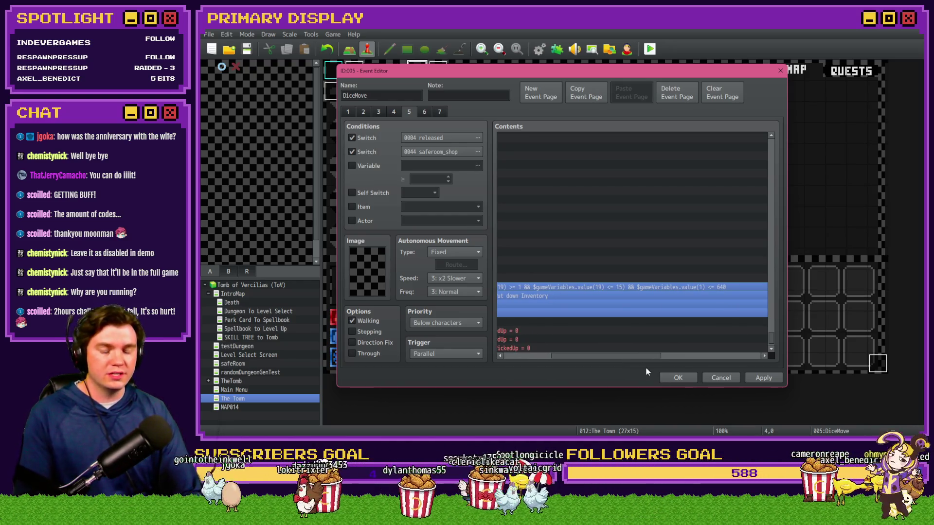
{"action": "left_click_drag", "start_coordinate": [646, 367], "coordinate": [586, 358]}
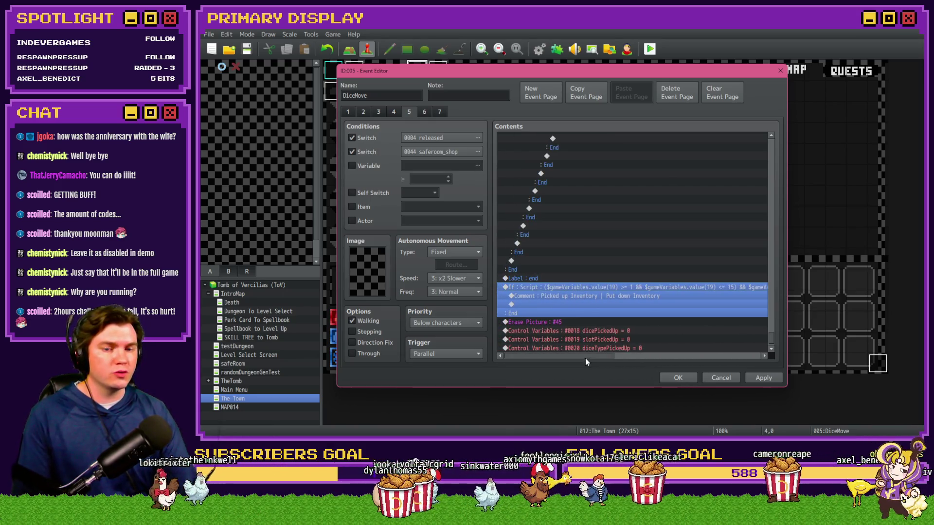
{"action": "left_click", "coordinate": [580, 296]}
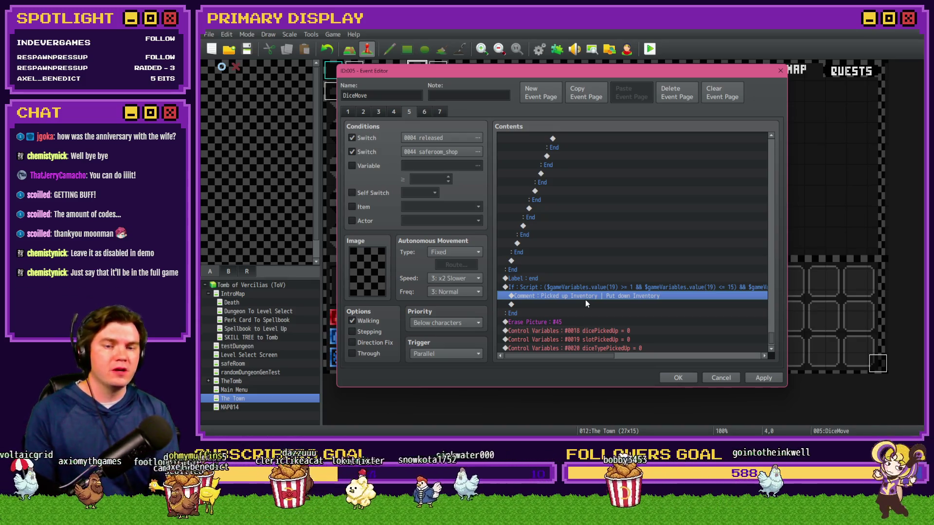
Flip the branch's 640 comparison by deleting its less-than sign
{"action": "double_click", "coordinate": [632, 287]}
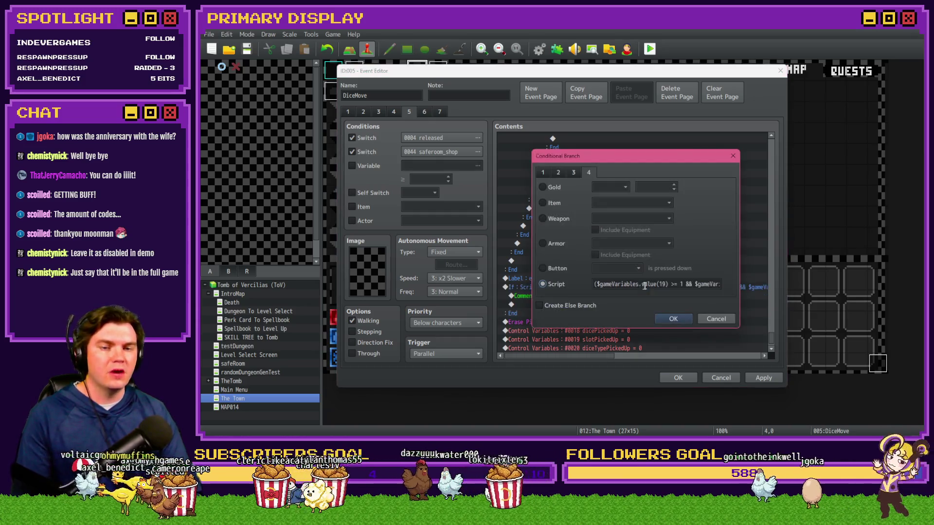
{"action": "left_click", "coordinate": [697, 286]}
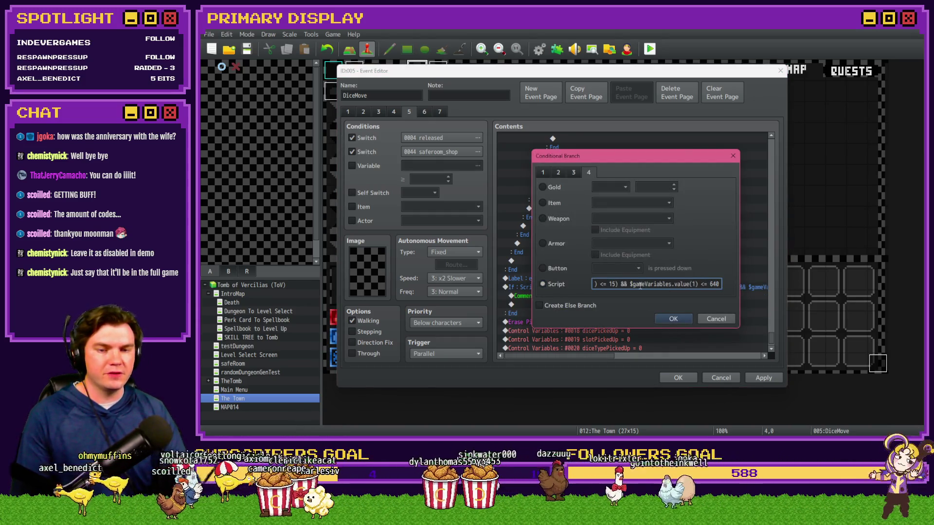
{"action": "key", "text": "Delete"}
{"action": "left_click", "coordinate": [674, 319]}
Rename the branch comment to 'Selling Items'
{"action": "left_click", "coordinate": [615, 296]}
{"action": "double_click", "coordinate": [614, 296]}
{"action": "left_click_drag", "start_coordinate": [670, 214], "coordinate": [538, 208]}
{"action": "type", "text": "Selling Items"}
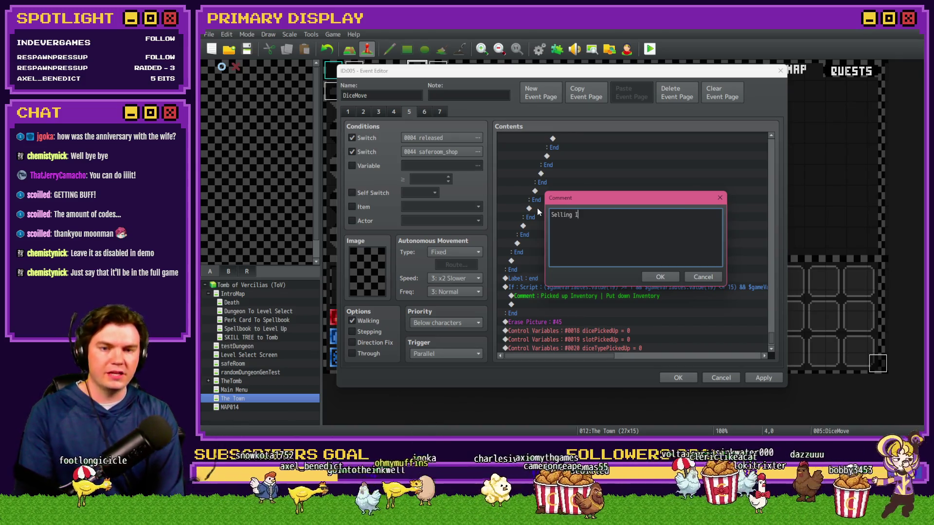
{"action": "key", "text": "ctrl+Return"}
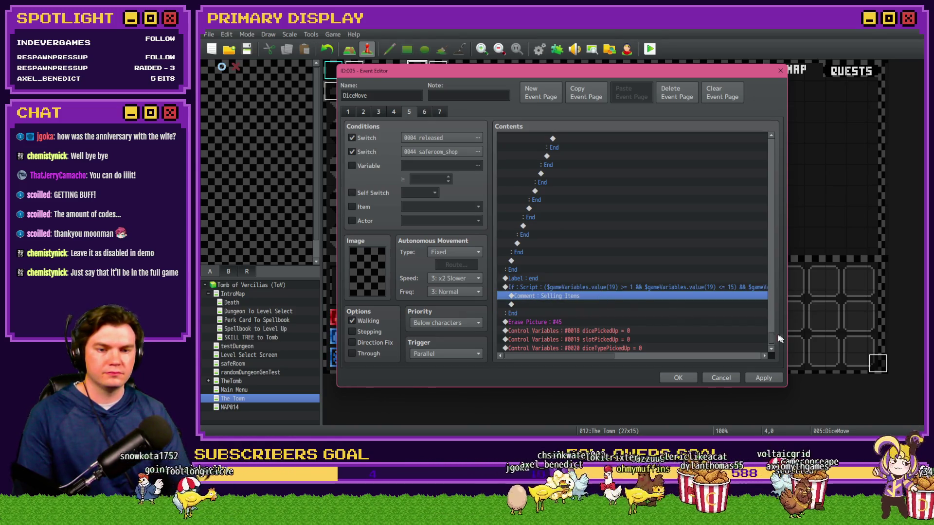
Copy Shop Slot 1-2's setValue(3, …) script line into the Selling Items branch
{"action": "scroll", "coordinate": [773, 306], "scroll_direction": "up", "scroll_amount": 5}
{"action": "scroll", "coordinate": [773, 306], "scroll_direction": "up", "scroll_amount": 5}
{"action": "left_click", "coordinate": [750, 213]}
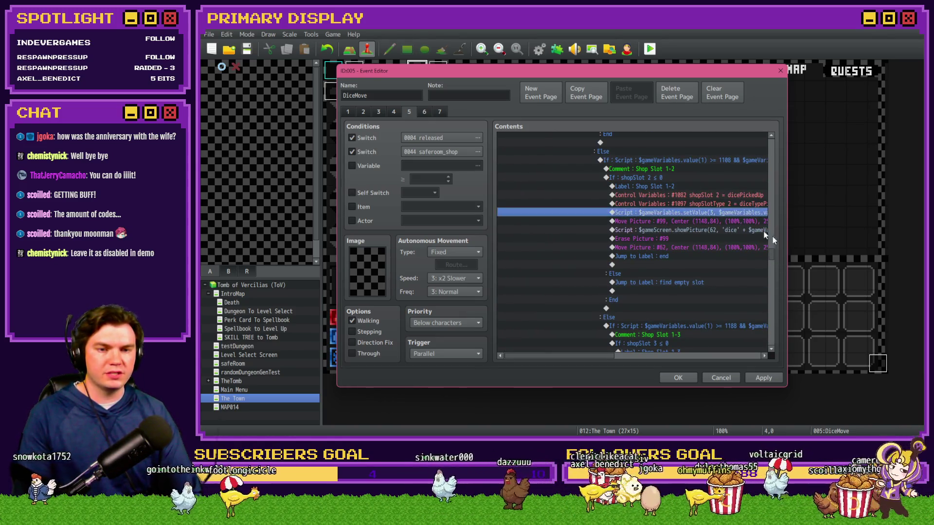
{"action": "left_click_drag", "start_coordinate": [771, 257], "coordinate": [778, 356]}
{"action": "left_click", "coordinate": [605, 269]}
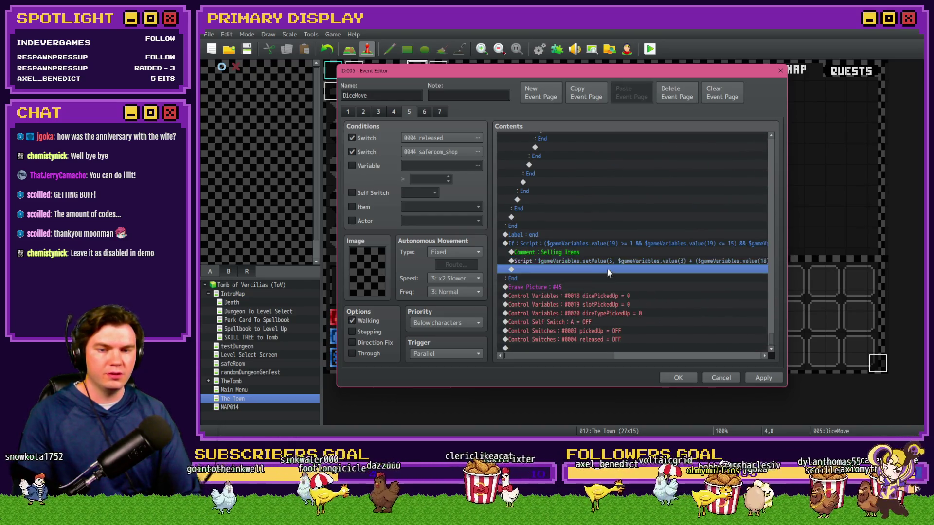
{"action": "left_click", "coordinate": [613, 261]}
{"action": "mouse_move", "coordinate": [601, 358]}
{"action": "left_mouse_down"}
{"action": "mouse_move", "coordinate": [630, 360]}
{"action": "mouse_move", "coordinate": [598, 360]}
{"action": "left_mouse_up"}
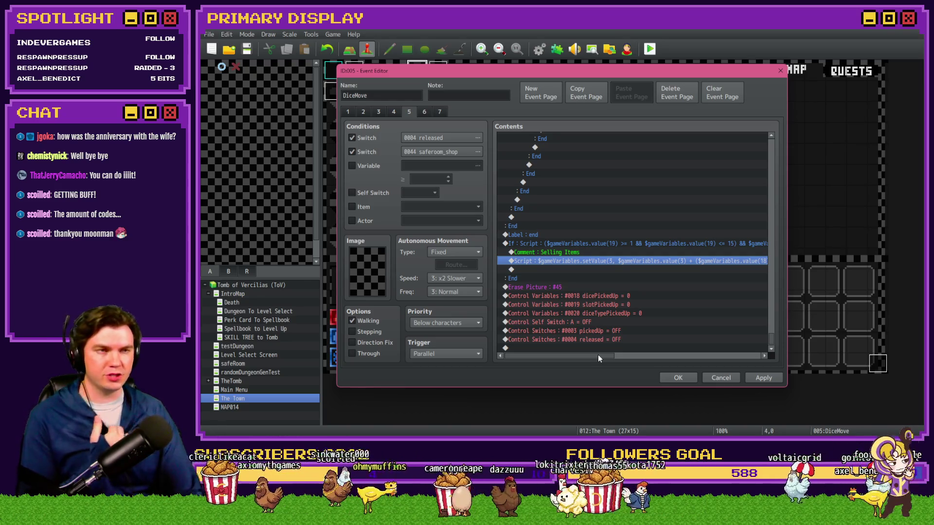
{"action": "left_click", "coordinate": [570, 247]}
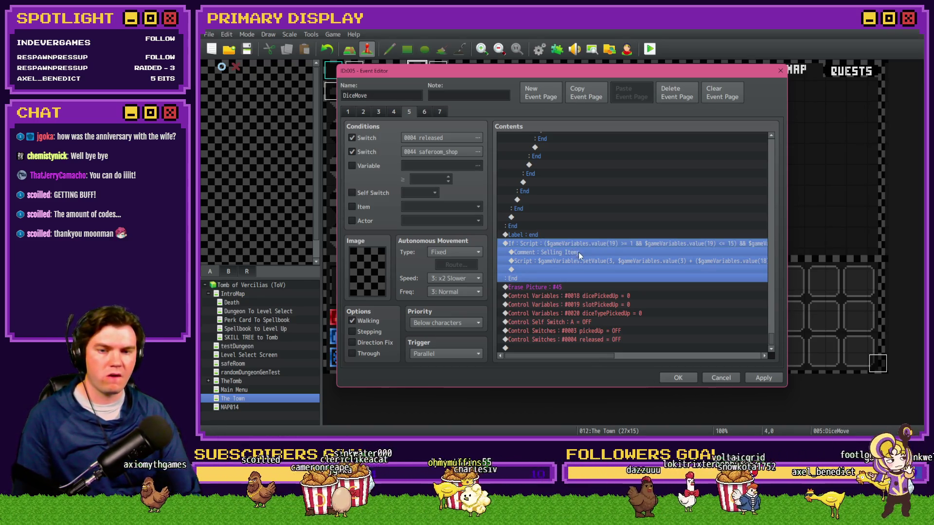
Duplicate the Selling Items branch and set its condition to variable 19 from 16 to 30, <= 640
{"action": "key", "text": "ctrl+c"}
{"action": "key", "text": "ctrl+v"}
{"action": "double_click", "coordinate": [615, 287]}
{"action": "left_click", "coordinate": [657, 286]}
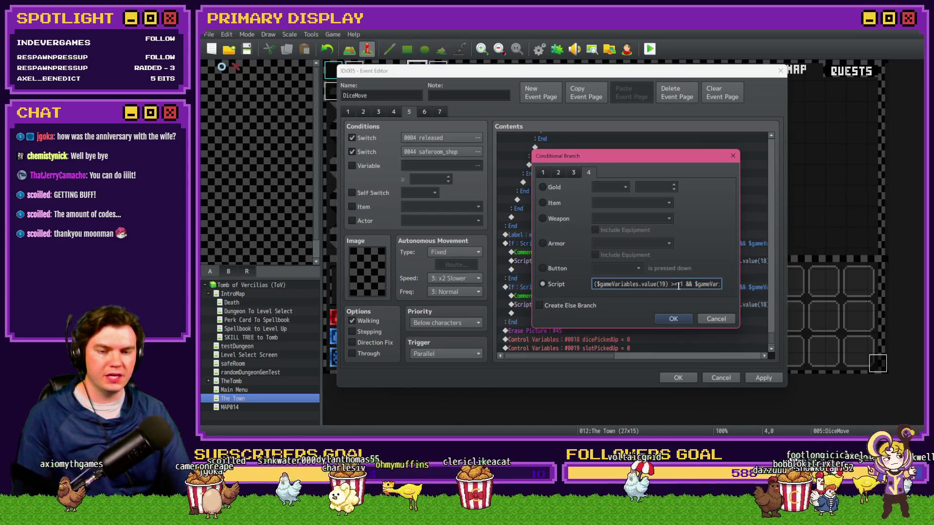
{"action": "left_click_drag", "start_coordinate": [687, 286], "coordinate": [726, 286]}
{"action": "left_click", "coordinate": [699, 284]}
{"action": "double_click", "coordinate": [698, 284]}
{"action": "type", "text": "30) &&"}
{"action": "left_click", "coordinate": [718, 285]}
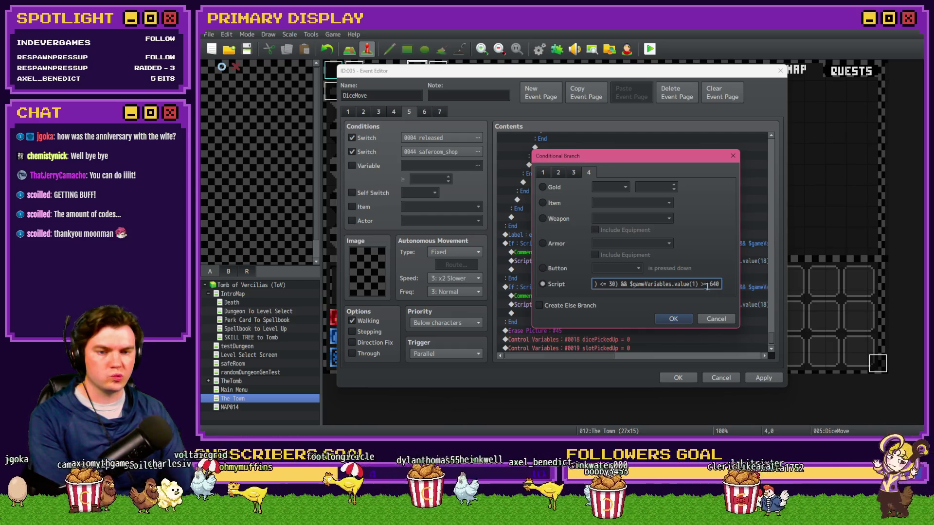
{"action": "key", "text": "Delete"}
{"action": "type", "text": "<"}
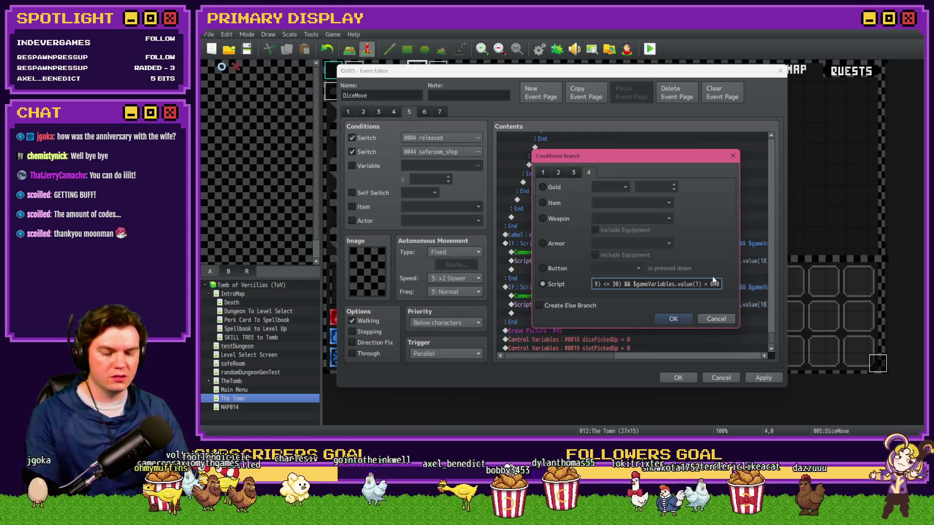
{"action": "left_click", "coordinate": [673, 319]}
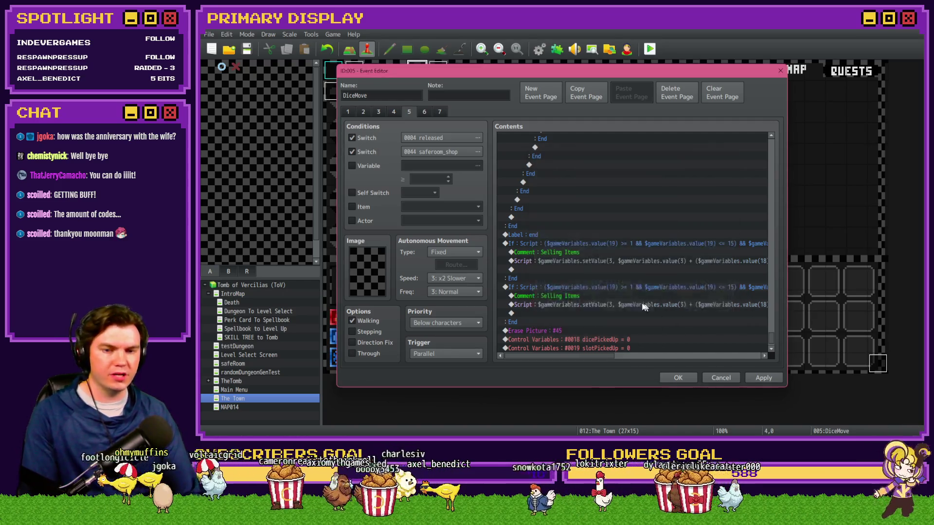
Rename the duplicate branch's comment to 'Buying Items'
{"action": "double_click", "coordinate": [609, 296]}
{"action": "key", "text": "ctrl+a"}
{"action": "type", "text": "Buying Ite"}
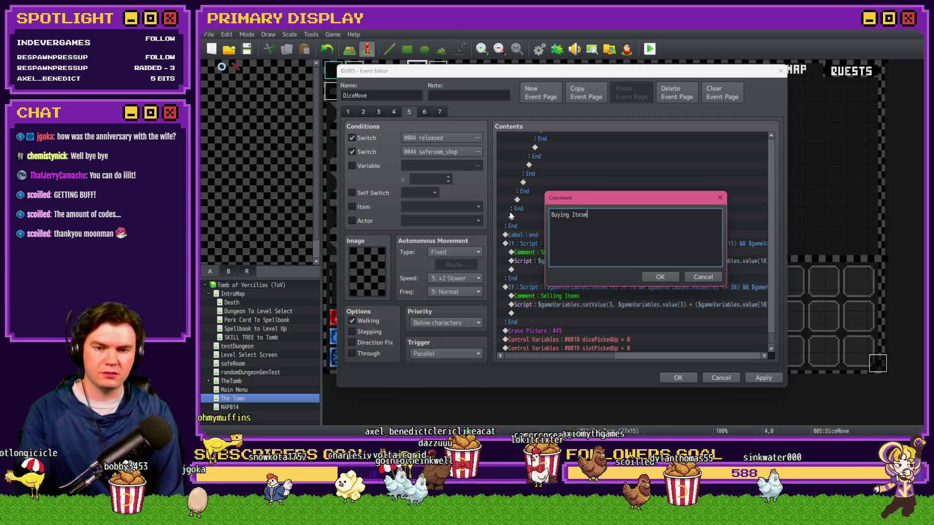
{"action": "key", "text": "Return"}
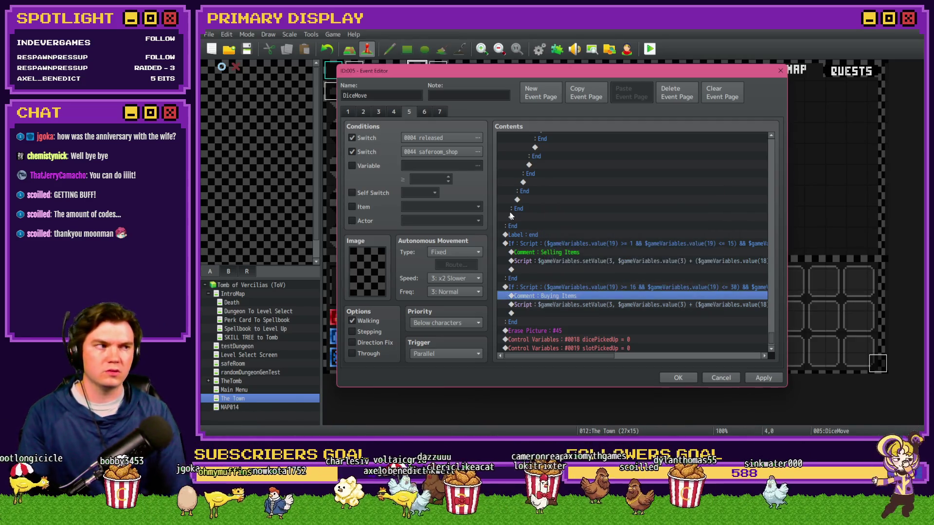
Change the duplicated gold script from + to - to subtract from variable 3, and apply
{"action": "double_click", "coordinate": [576, 305]}
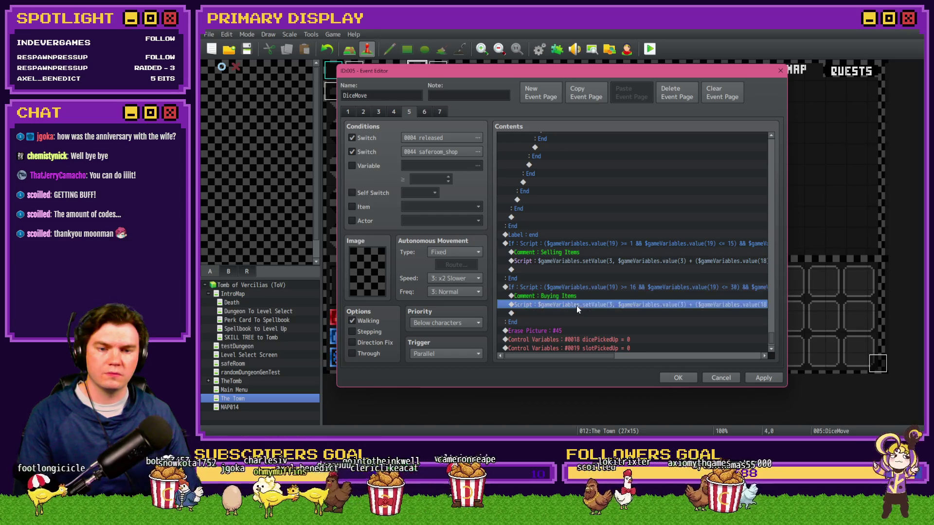
{"action": "key", "text": "Home"}
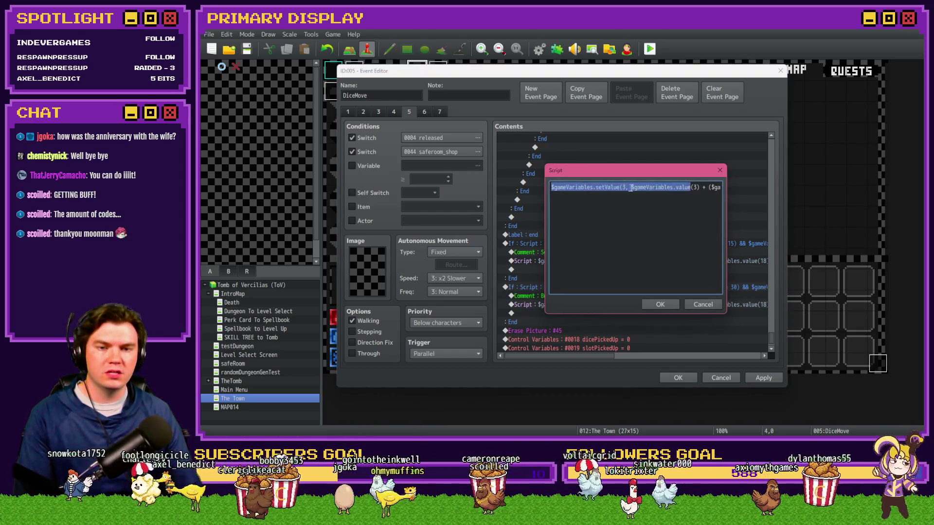
{"action": "left_click", "coordinate": [703, 188]}
{"action": "type", "text": "-"}
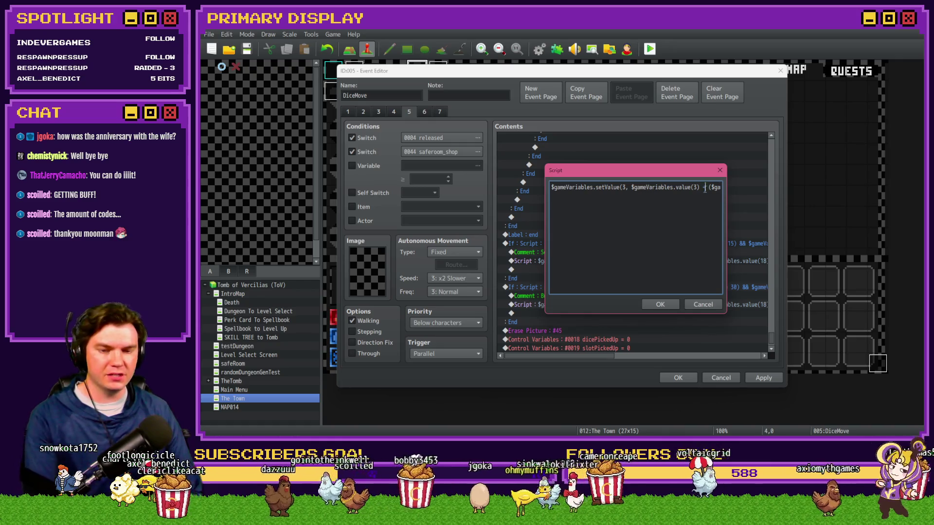
{"action": "left_click", "coordinate": [660, 305]}
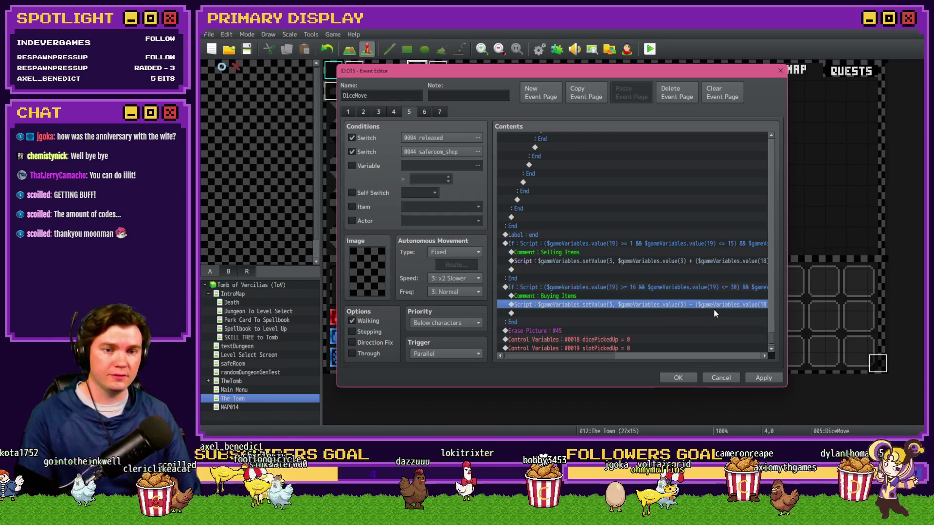
{"action": "left_click", "coordinate": [764, 378]}
{"action": "left_click_drag", "start_coordinate": [772, 339], "coordinate": [778, 145]}
Scroll to the shop-slot blocks and delete Shop Slot 2-1's setValue script line
{"action": "scroll", "coordinate": [706, 233], "scroll_direction": "down", "scroll_amount": 10}
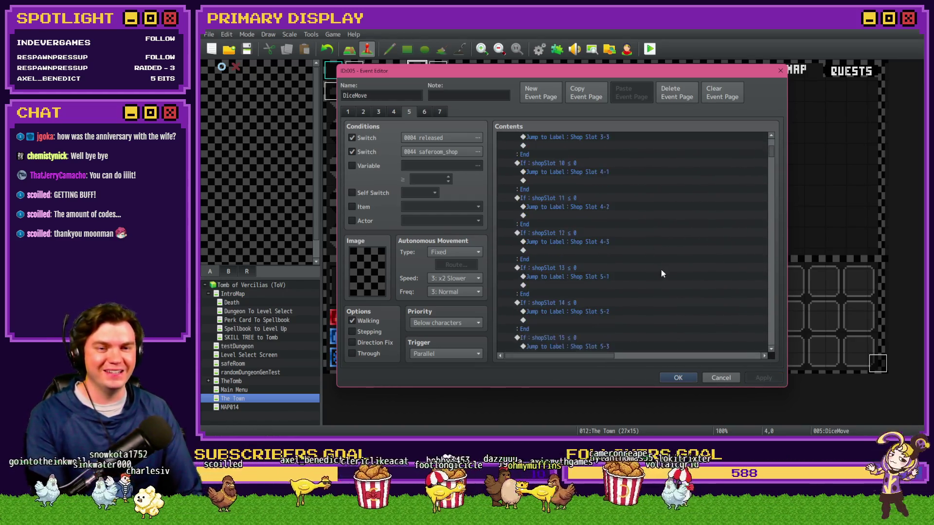
{"action": "scroll", "coordinate": [667, 274], "scroll_direction": "down", "scroll_amount": 10}
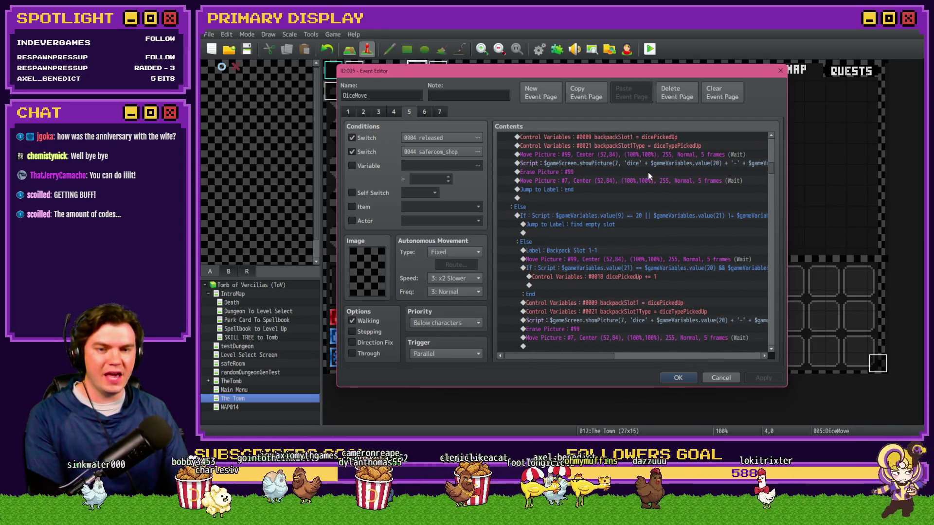
{"action": "scroll", "coordinate": [640, 213], "scroll_direction": "up", "scroll_amount": 2}
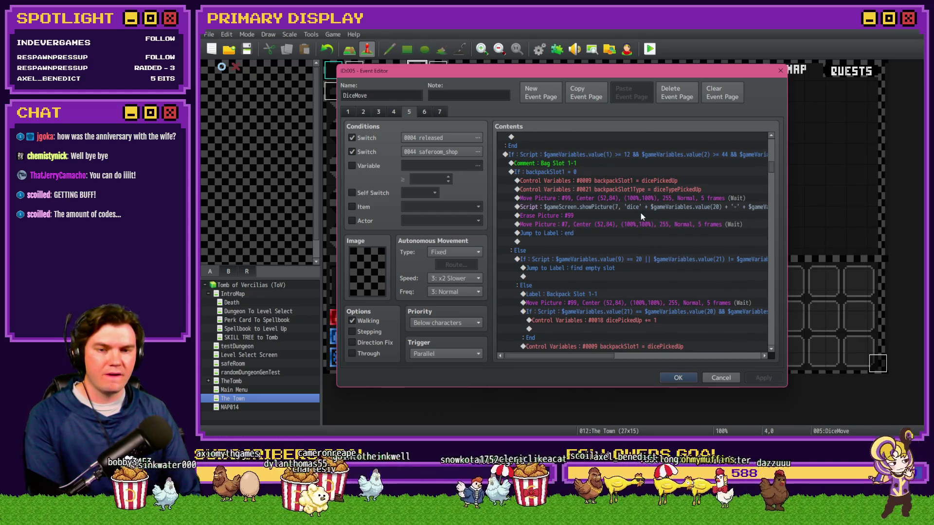
{"action": "scroll", "coordinate": [608, 251], "scroll_direction": "down", "scroll_amount": 3}
{"action": "scroll", "coordinate": [608, 250], "scroll_direction": "down", "scroll_amount": 8}
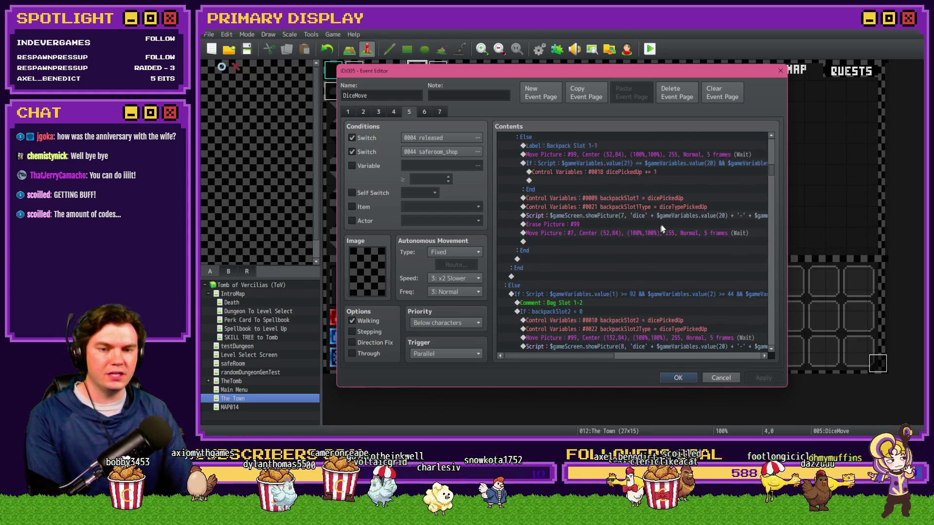
{"action": "scroll", "coordinate": [652, 219], "scroll_direction": "down", "scroll_amount": 7}
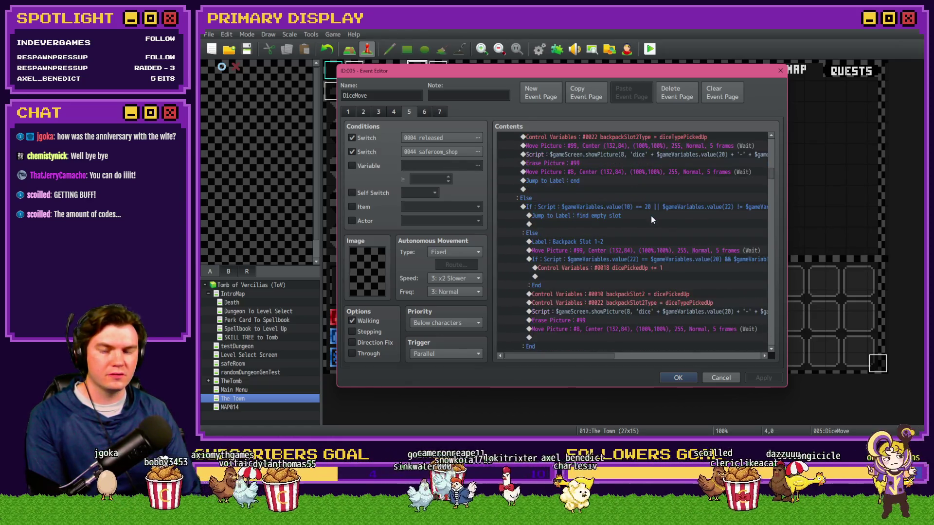
{"action": "scroll", "coordinate": [624, 246], "scroll_direction": "down", "scroll_amount": 5}
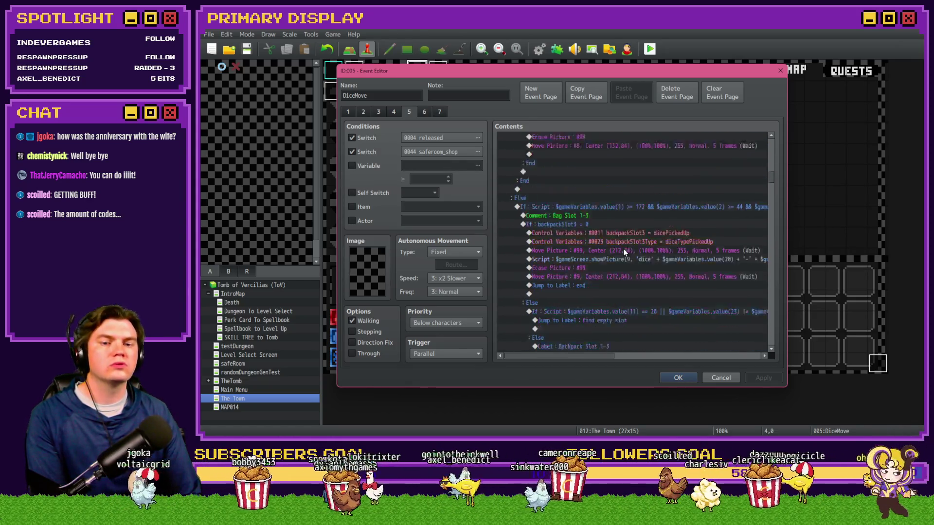
{"action": "left_click_drag", "start_coordinate": [773, 185], "coordinate": [775, 246]}
{"action": "scroll", "coordinate": [724, 262], "scroll_direction": "down", "scroll_amount": 2}
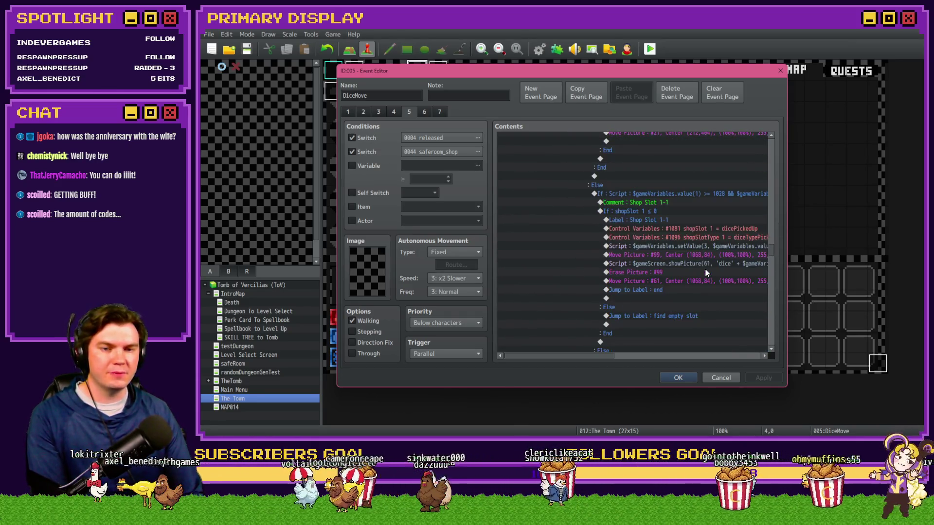
{"action": "scroll", "coordinate": [690, 276], "scroll_direction": "down", "scroll_amount": 2}
{"action": "left_click", "coordinate": [687, 184]}
{"action": "left_click_drag", "start_coordinate": [584, 356], "coordinate": [611, 356]}
{"action": "scroll", "coordinate": [629, 266], "scroll_direction": "down", "scroll_amount": 9}
{"action": "left_click", "coordinate": [640, 271]}
{"action": "scroll", "coordinate": [639, 271], "scroll_direction": "down", "scroll_amount": 6}
{"action": "left_click", "coordinate": [649, 282]}
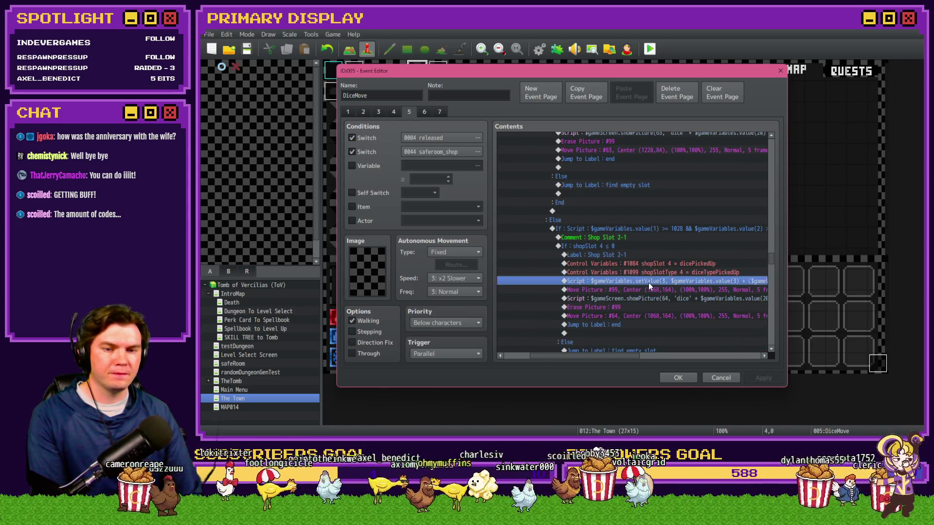
{"action": "key", "text": "Delete"}
Review the Shop Slot 2-2 through 4-2 commands, ending on Shop Slot 4-2's setValue line
{"action": "scroll", "coordinate": [649, 282], "scroll_direction": "down", "scroll_amount": 3}
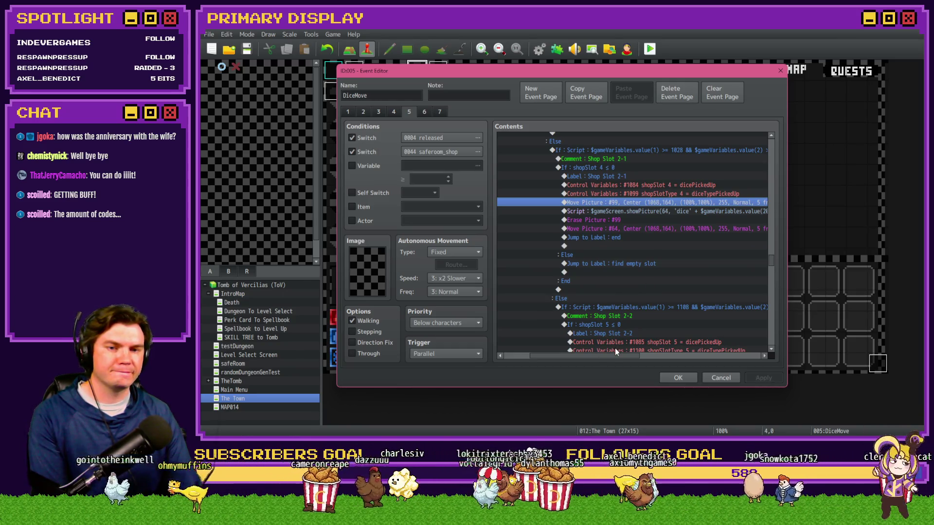
{"action": "scroll", "coordinate": [614, 348], "scroll_direction": "down", "scroll_amount": 3}
{"action": "mouse_move", "coordinate": [612, 358]}
{"action": "left_mouse_down"}
{"action": "mouse_move", "coordinate": [657, 357]}
{"action": "mouse_move", "coordinate": [635, 358]}
{"action": "left_mouse_up"}
{"action": "left_click", "coordinate": [633, 291]}
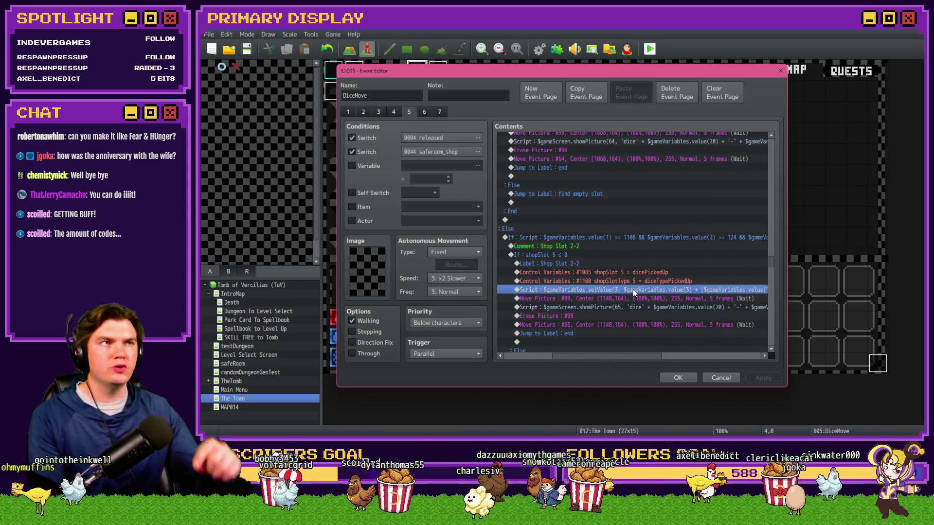
{"action": "scroll", "coordinate": [633, 292], "scroll_direction": "down", "scroll_amount": 6}
{"action": "left_click", "coordinate": [634, 289]}
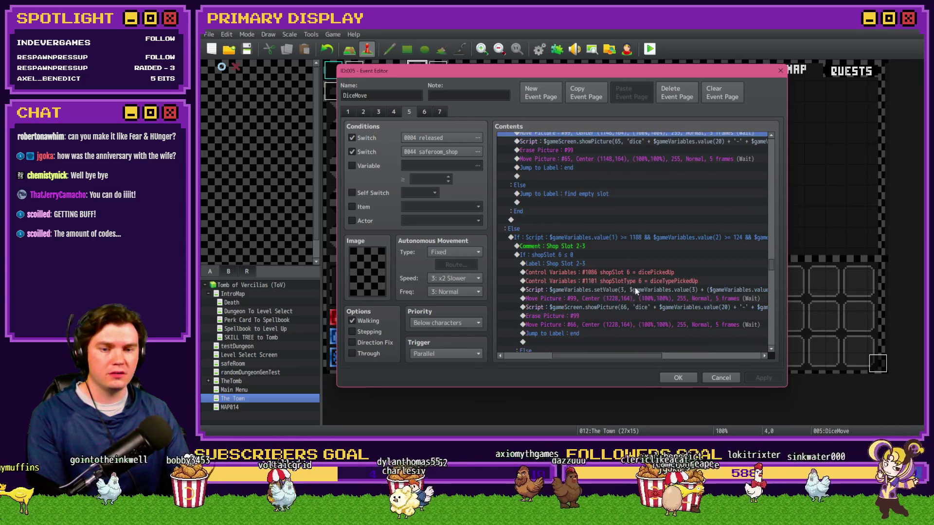
{"action": "scroll", "coordinate": [636, 291], "scroll_direction": "down", "scroll_amount": 5}
{"action": "left_click", "coordinate": [638, 298]}
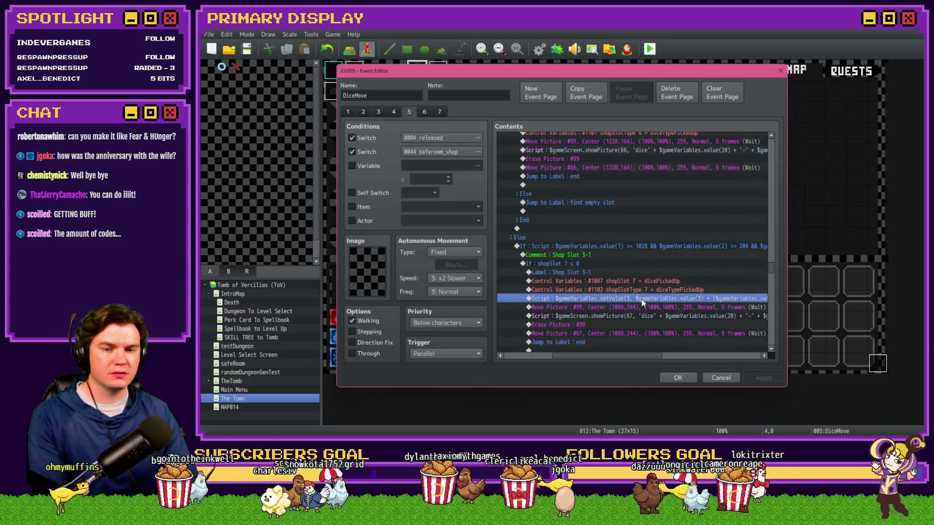
{"action": "scroll", "coordinate": [641, 297], "scroll_direction": "down", "scroll_amount": 5}
{"action": "scroll", "coordinate": [642, 296], "scroll_direction": "down", "scroll_amount": 1}
{"action": "left_click", "coordinate": [646, 299]}
{"action": "scroll", "coordinate": [644, 297], "scroll_direction": "down", "scroll_amount": 6}
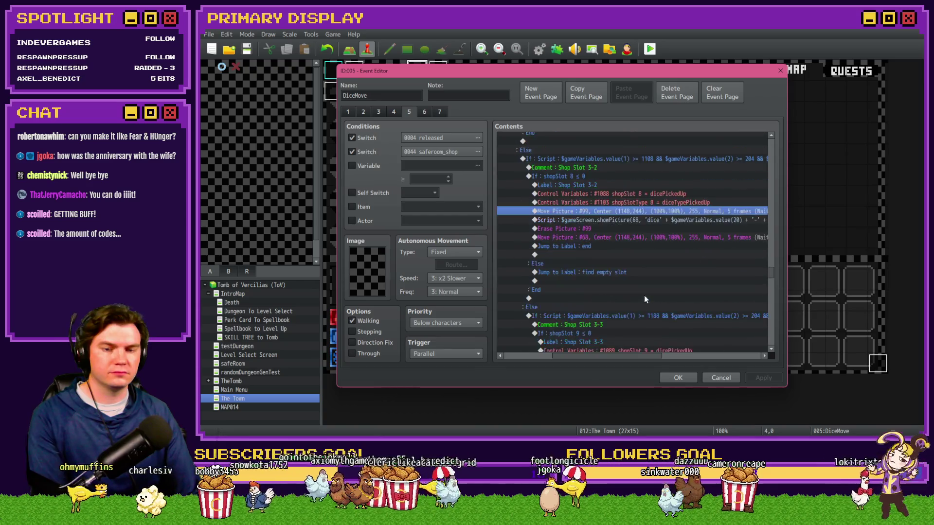
{"action": "left_click", "coordinate": [645, 296]}
{"action": "scroll", "coordinate": [645, 294], "scroll_direction": "down", "scroll_amount": 6}
{"action": "left_click", "coordinate": [644, 293]}
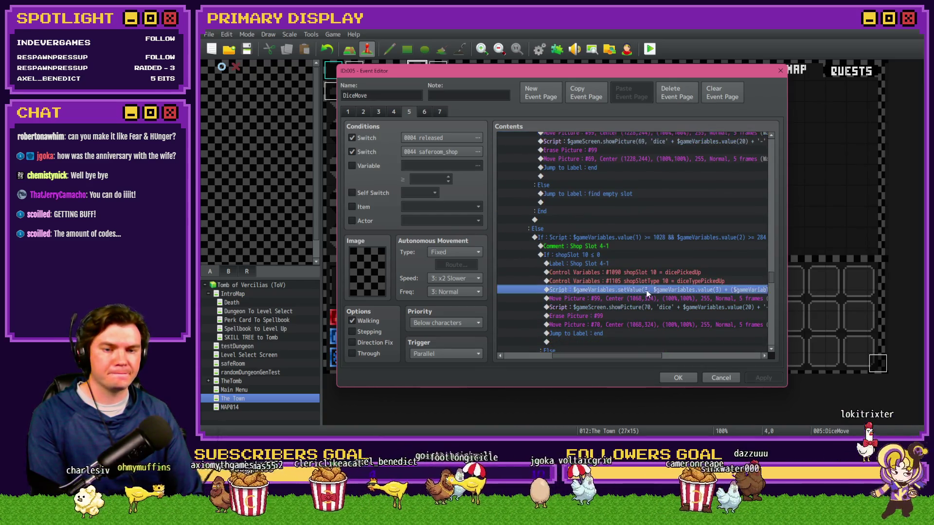
{"action": "scroll", "coordinate": [644, 290], "scroll_direction": "down", "scroll_amount": 6}
{"action": "left_click", "coordinate": [647, 297]}
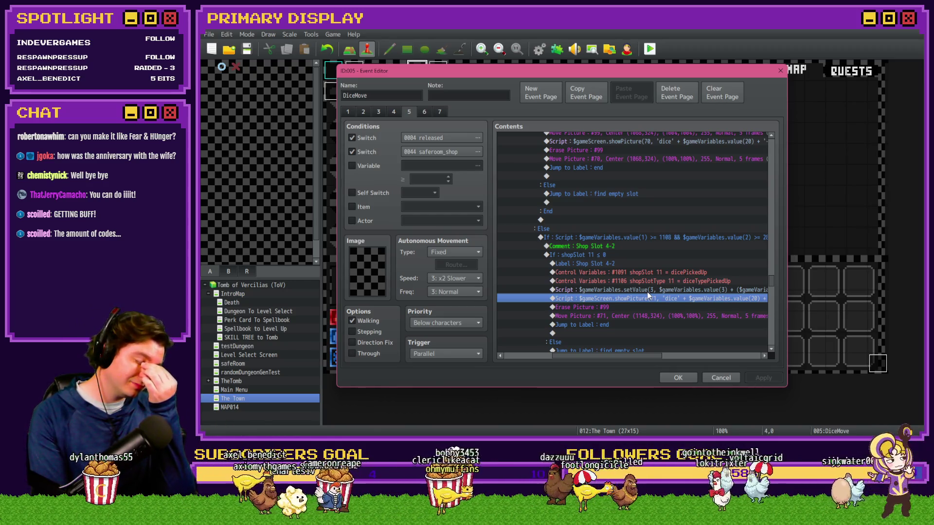
{"action": "left_click", "coordinate": [648, 290]}
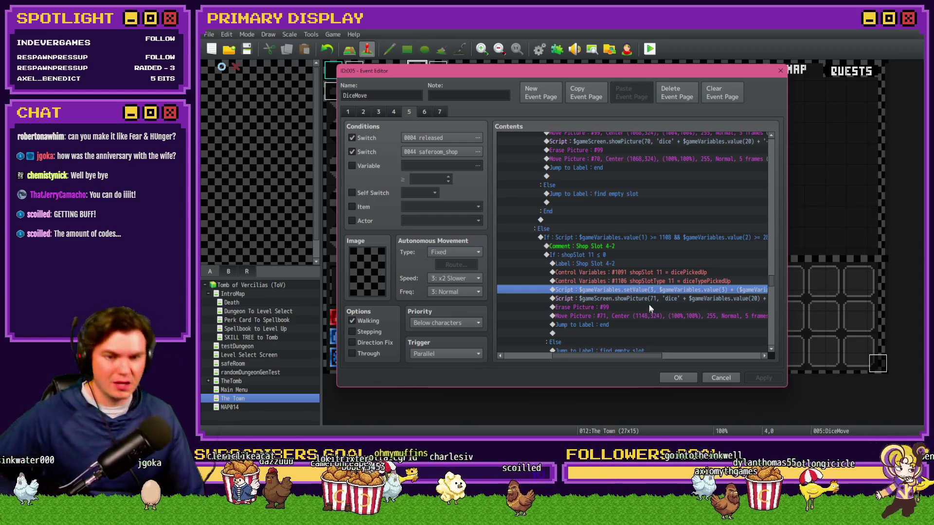
Paste a copy of Shop Slot 4-1's Move Picture #99 line into Shop Slot 4-2
{"action": "scroll", "coordinate": [652, 309], "scroll_direction": "up", "scroll_amount": 2}
{"action": "scroll", "coordinate": [651, 310], "scroll_direction": "down", "scroll_amount": 1}
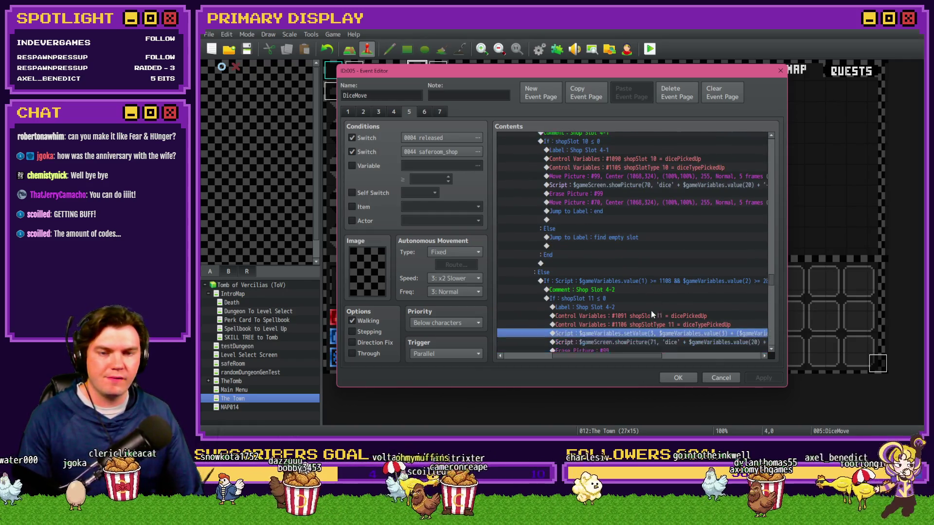
{"action": "scroll", "coordinate": [651, 314], "scroll_direction": "down", "scroll_amount": 1}
{"action": "scroll", "coordinate": [651, 312], "scroll_direction": "up", "scroll_amount": 2}
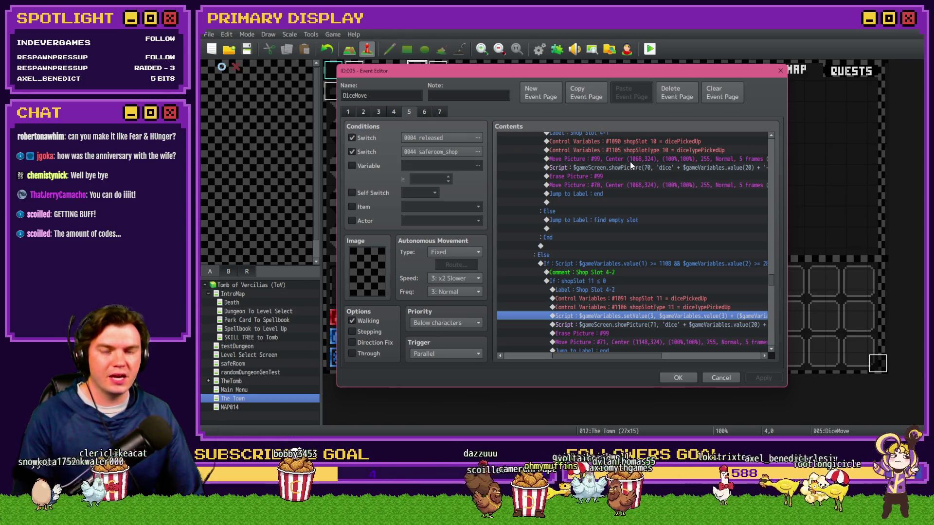
{"action": "left_click", "coordinate": [631, 159]}
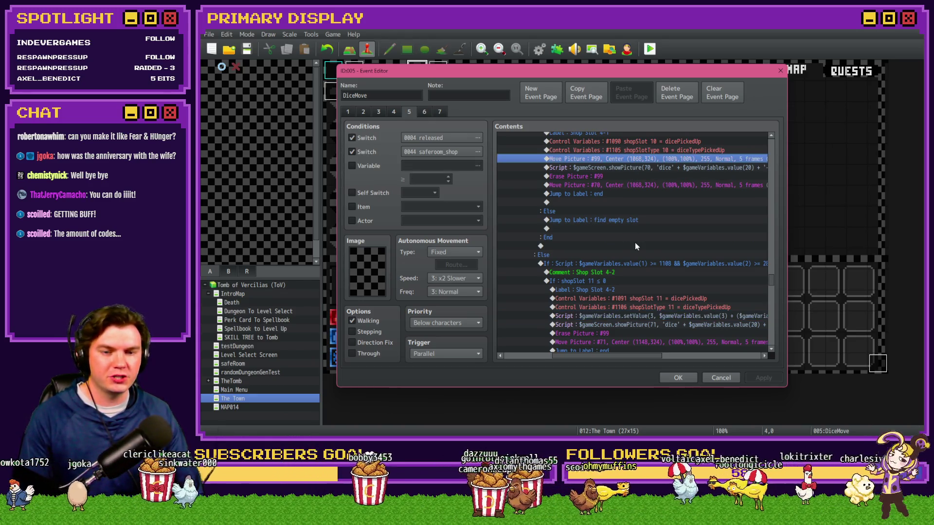
{"action": "left_click", "coordinate": [645, 323]}
{"action": "key", "text": "ctrl+v"}
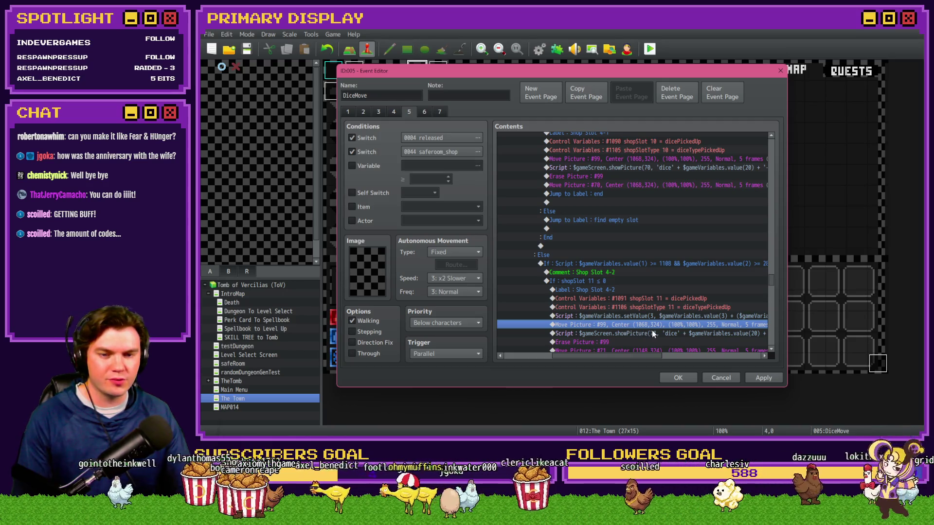
Review the shop-slot Move Picture commands throughout the DiceMove event's contents list
{"action": "left_click_drag", "start_coordinate": [638, 356], "coordinate": [646, 356]}
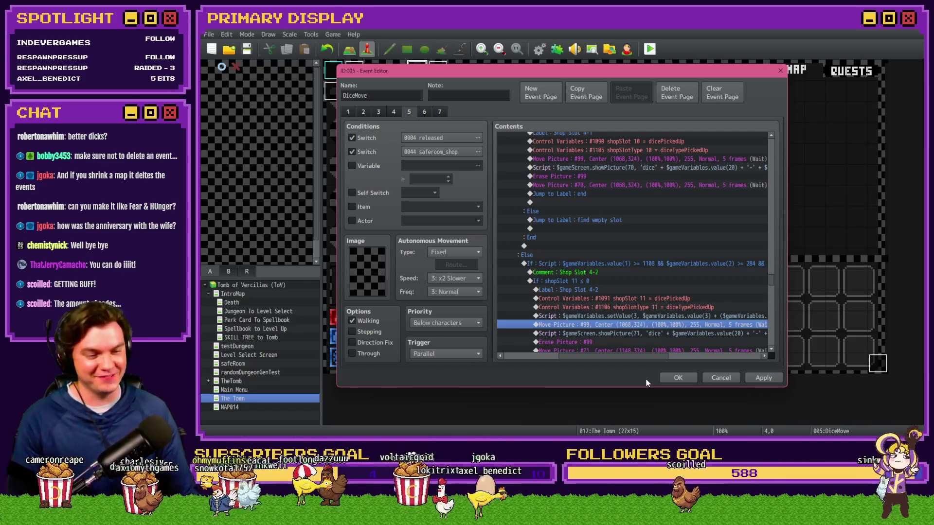
{"action": "left_click_drag", "start_coordinate": [649, 356], "coordinate": [636, 356]}
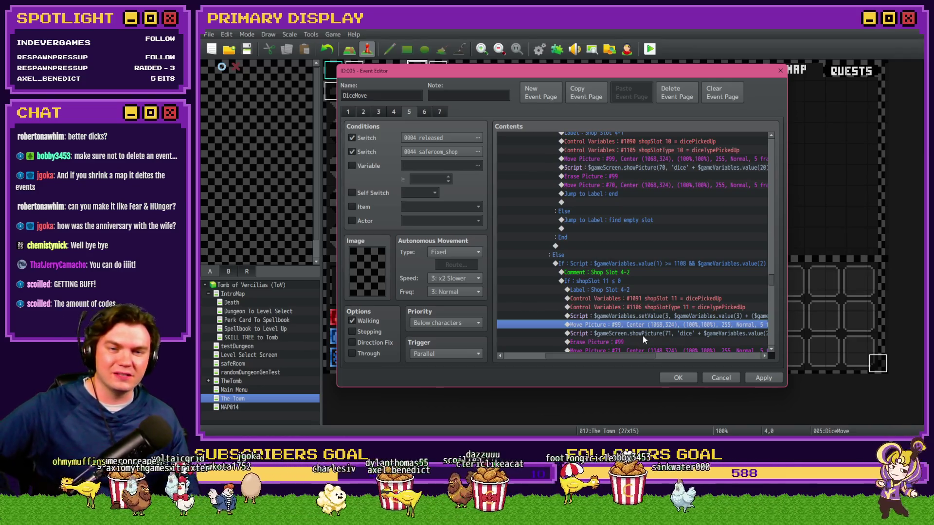
{"action": "scroll", "coordinate": [643, 336], "scroll_direction": "down", "scroll_amount": 6}
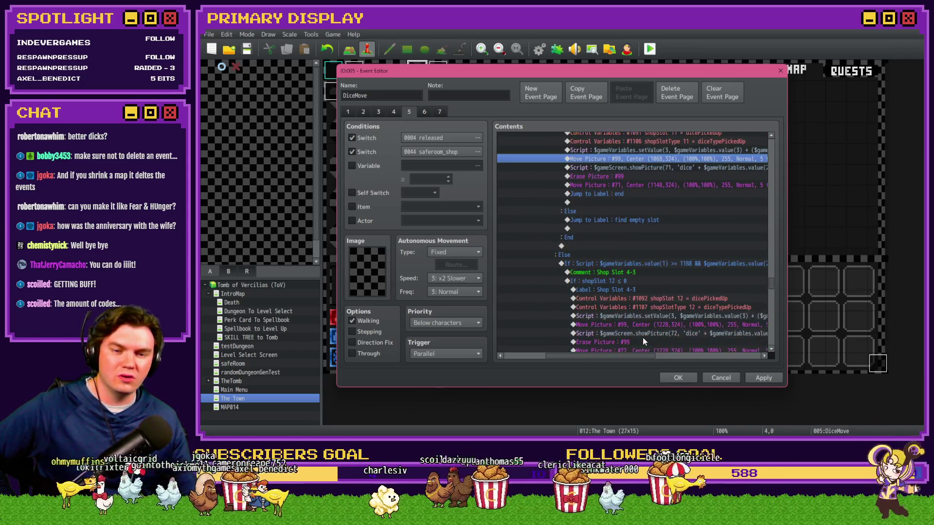
{"action": "scroll", "coordinate": [643, 338], "scroll_direction": "up", "scroll_amount": 4}
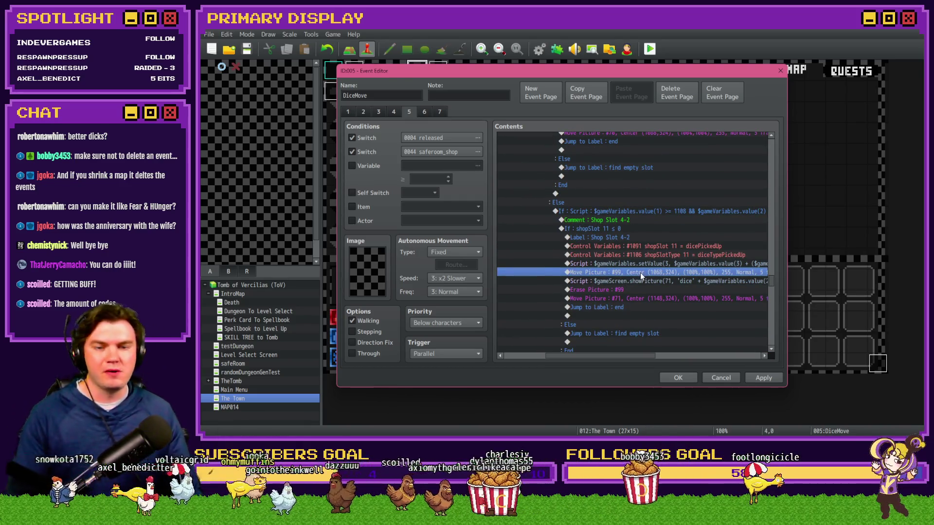
{"action": "scroll", "coordinate": [653, 275], "scroll_direction": "up", "scroll_amount": 8}
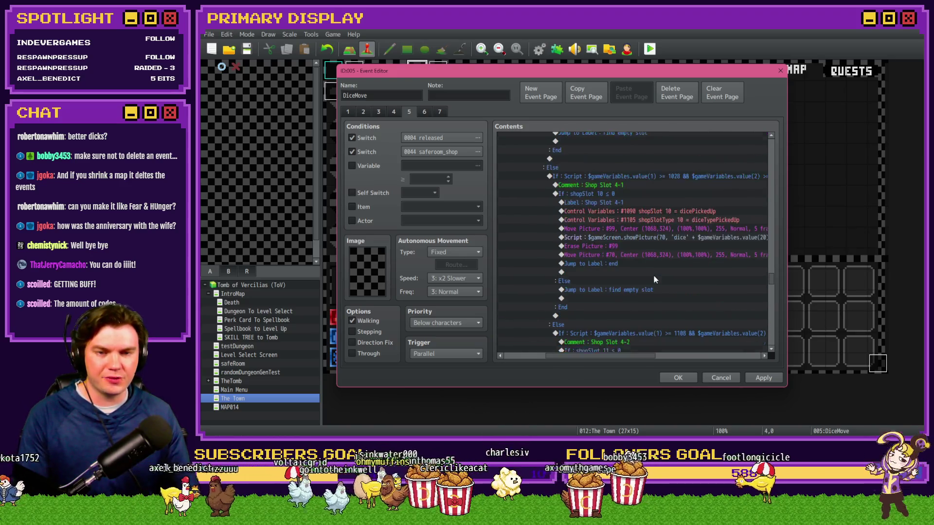
{"action": "scroll", "coordinate": [656, 279], "scroll_direction": "up", "scroll_amount": 1}
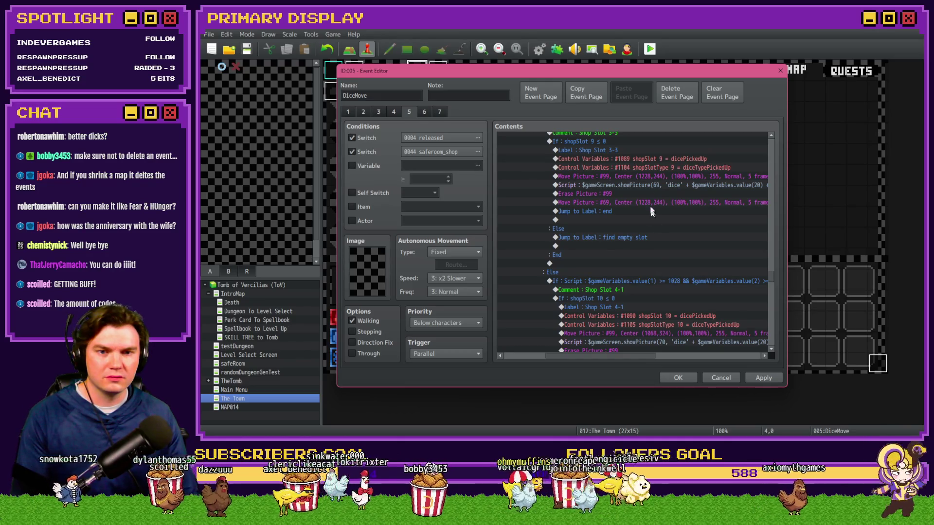
{"action": "scroll", "coordinate": [647, 185], "scroll_direction": "down", "scroll_amount": 4}
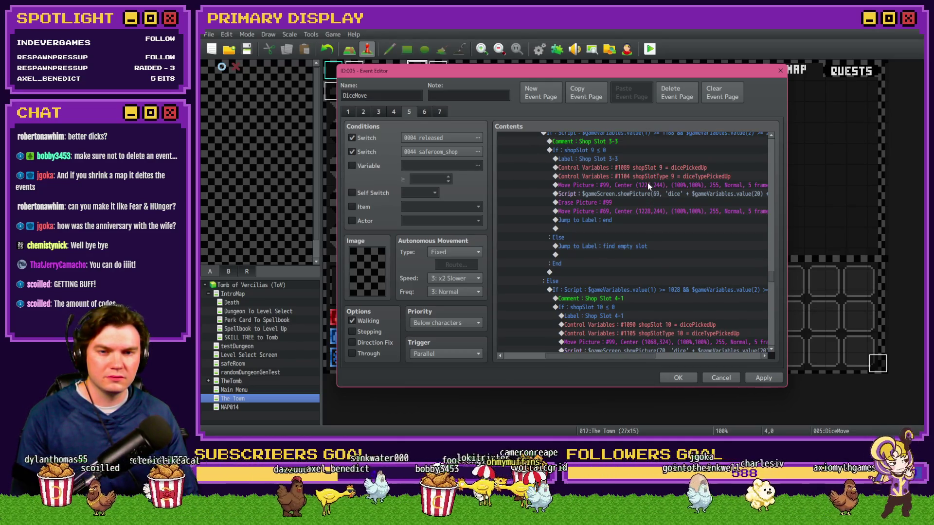
{"action": "scroll", "coordinate": [649, 183], "scroll_direction": "down", "scroll_amount": 7}
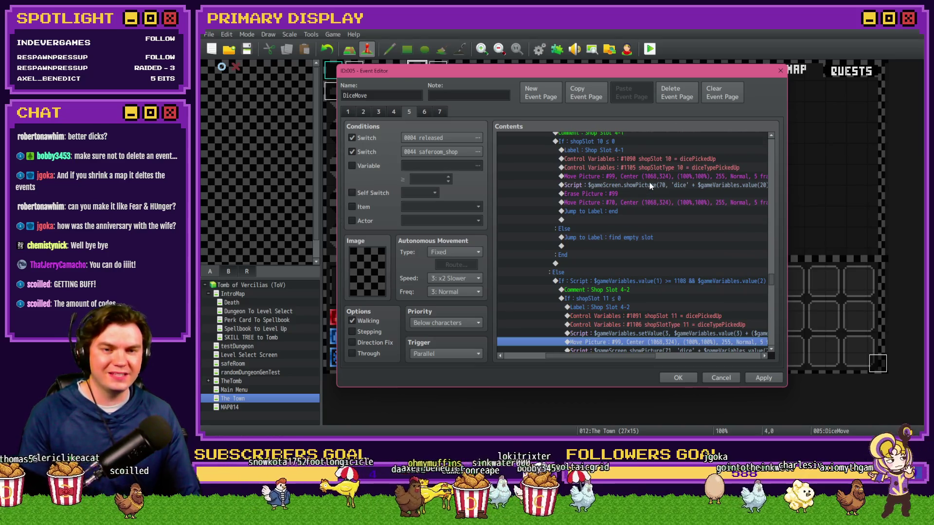
{"action": "scroll", "coordinate": [656, 220], "scroll_direction": "down", "scroll_amount": 3}
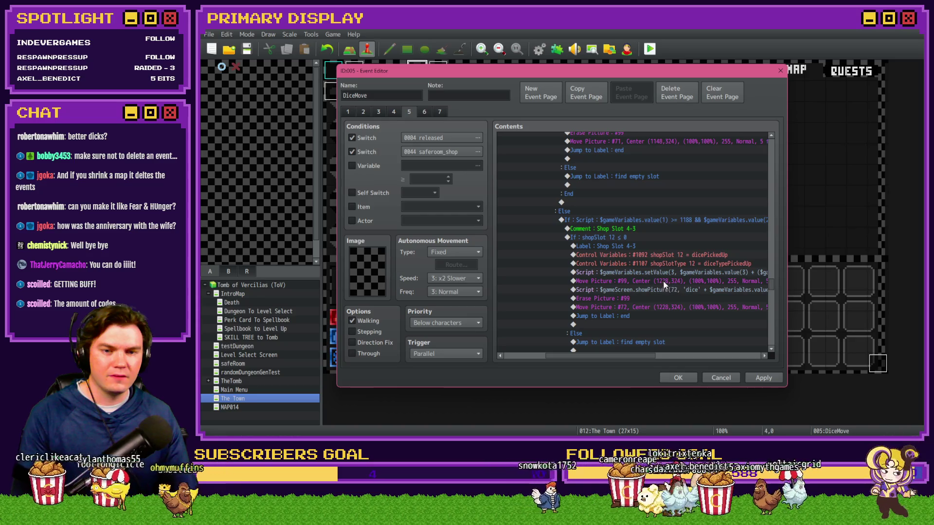
{"action": "scroll", "coordinate": [661, 285], "scroll_direction": "up", "scroll_amount": 1}
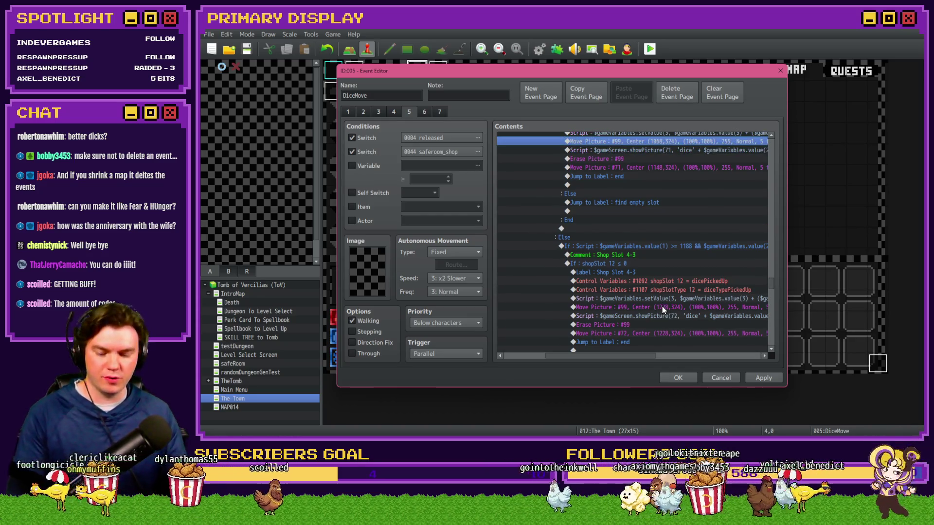
Calculate 1228 minus 1068 in Calculator, then clear it and enter 1188
{"action": "key", "text": "alt+Tab"}
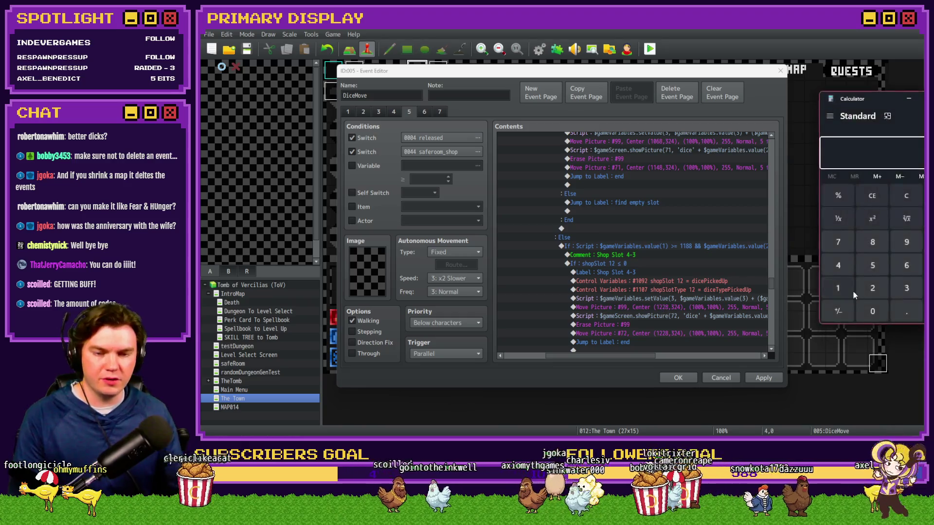
{"action": "type", "text": "1228"}
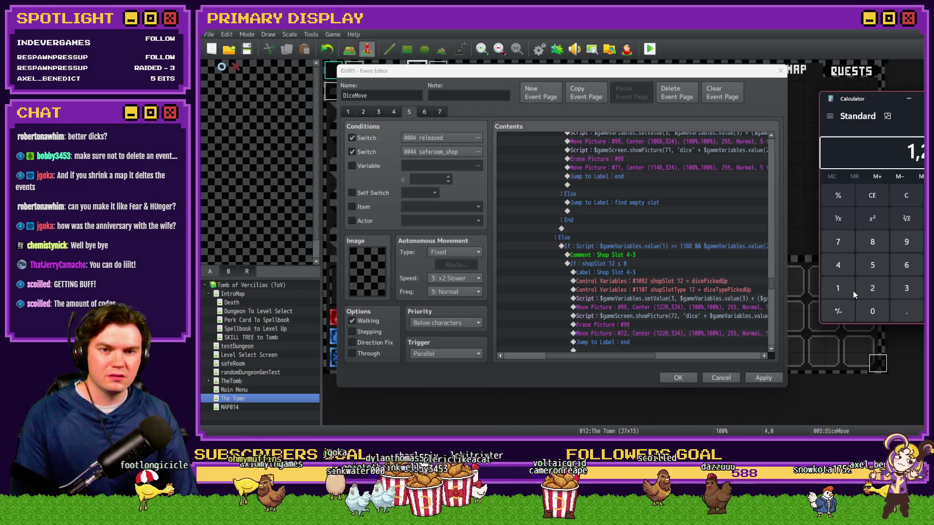
{"action": "type", "text": "1068"}
{"action": "key", "text": "Return"}
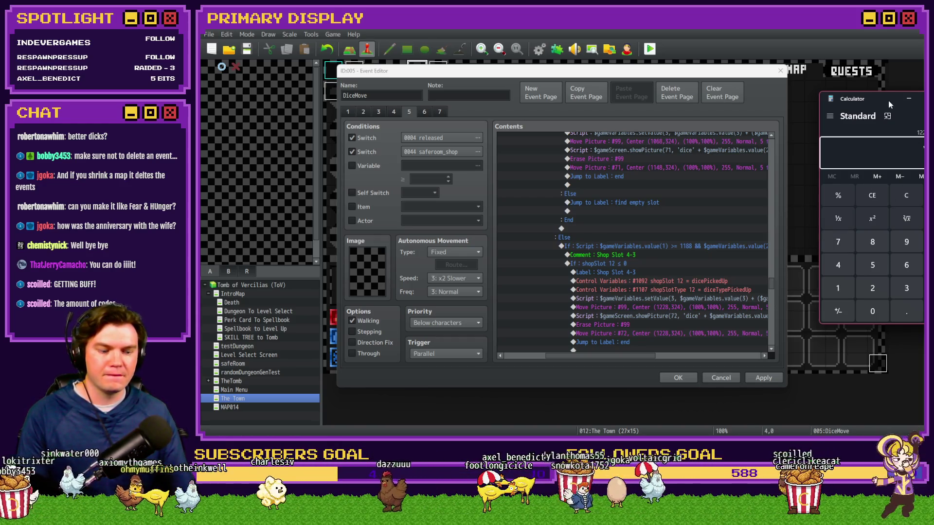
{"action": "key", "text": "Escape"}
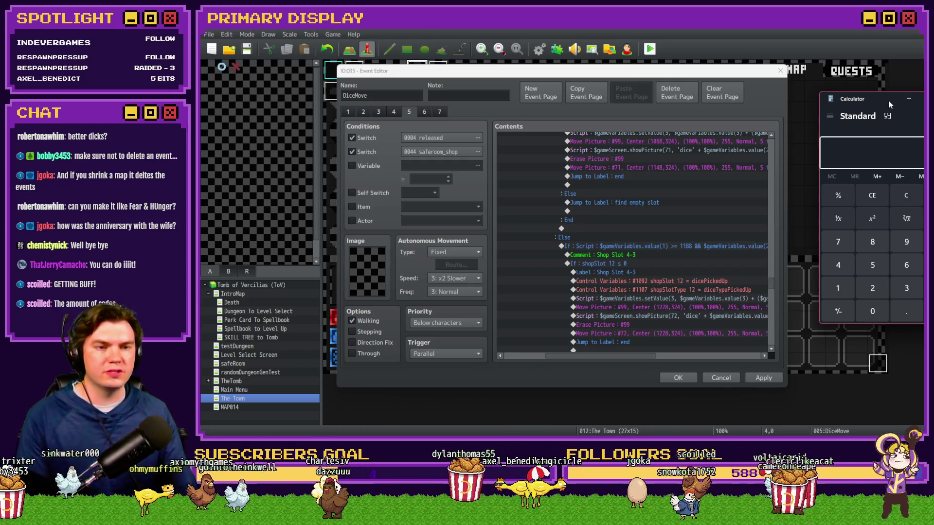
{"action": "left_click", "coordinate": [878, 198]}
{"action": "type", "text": "1188"}
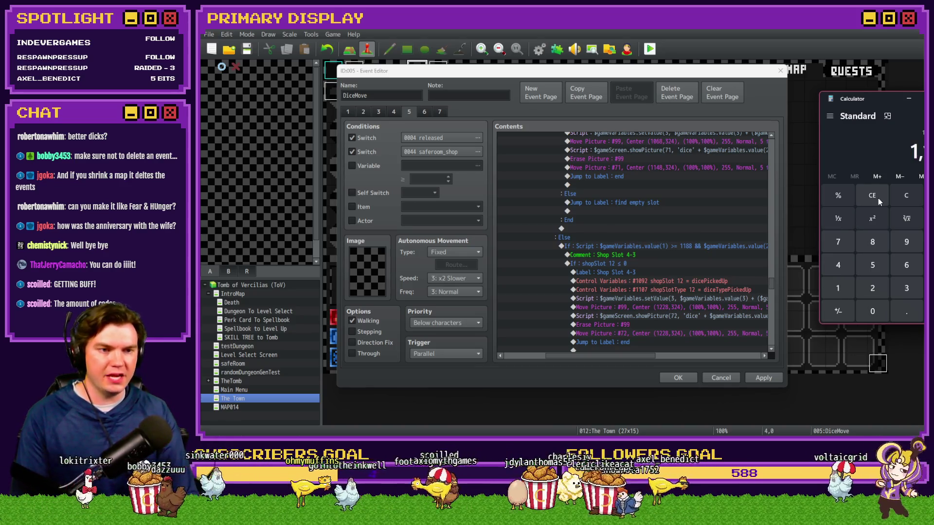
Change Shop Slot 4-2's Move Picture #99 X position from 1068 to 1148
{"action": "left_click", "coordinate": [725, 141]}
{"action": "double_click", "coordinate": [690, 141]}
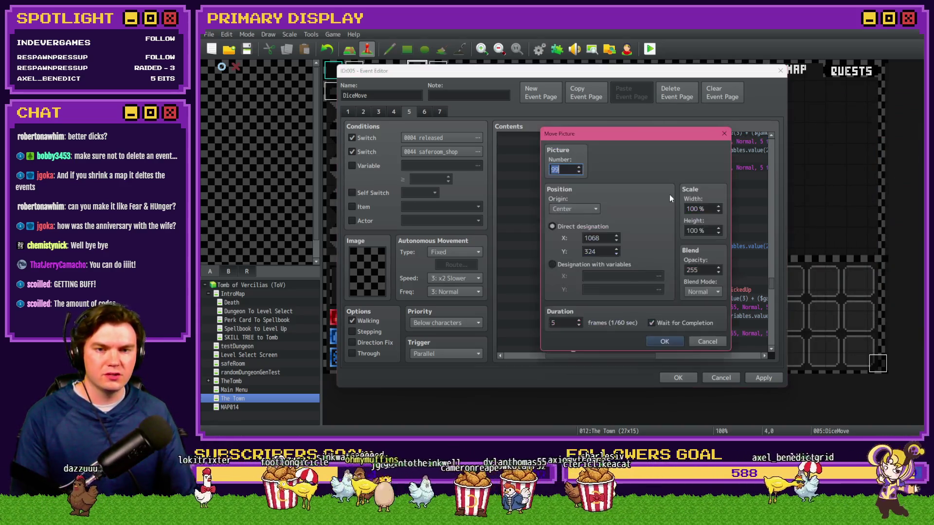
{"action": "double_click", "coordinate": [607, 235]}
{"action": "type", "text": "114"}
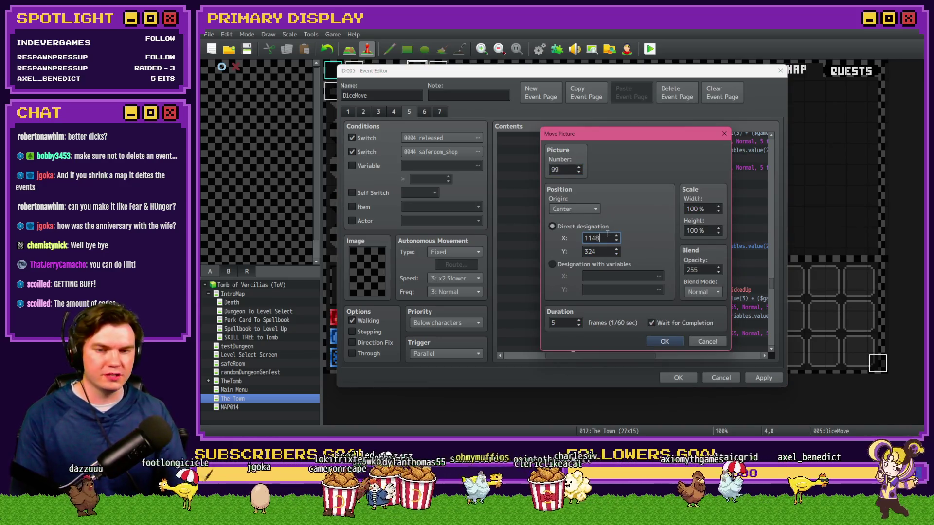
{"action": "left_click", "coordinate": [664, 341]}
Delete Shop Slot 4-2's setValue script line and apply the event changes
{"action": "scroll", "coordinate": [631, 315], "scroll_direction": "up", "scroll_amount": 2}
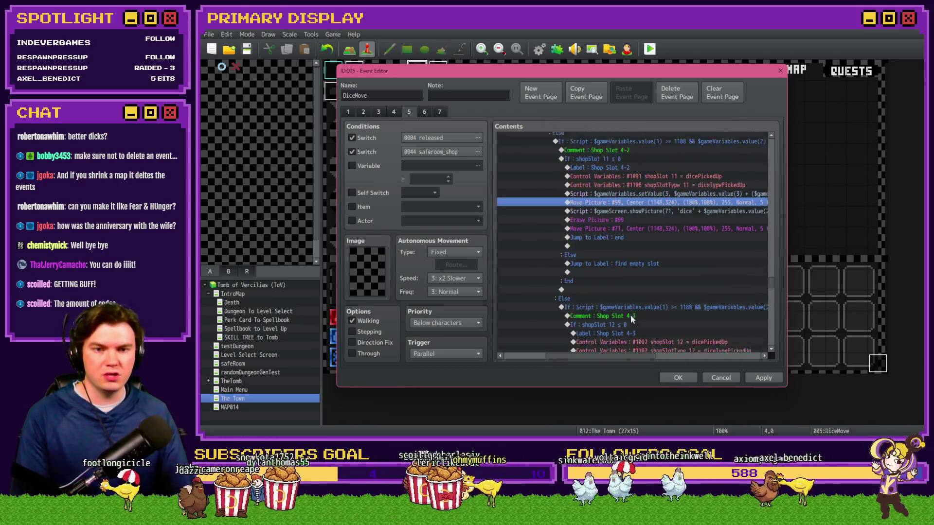
{"action": "left_click", "coordinate": [645, 205]}
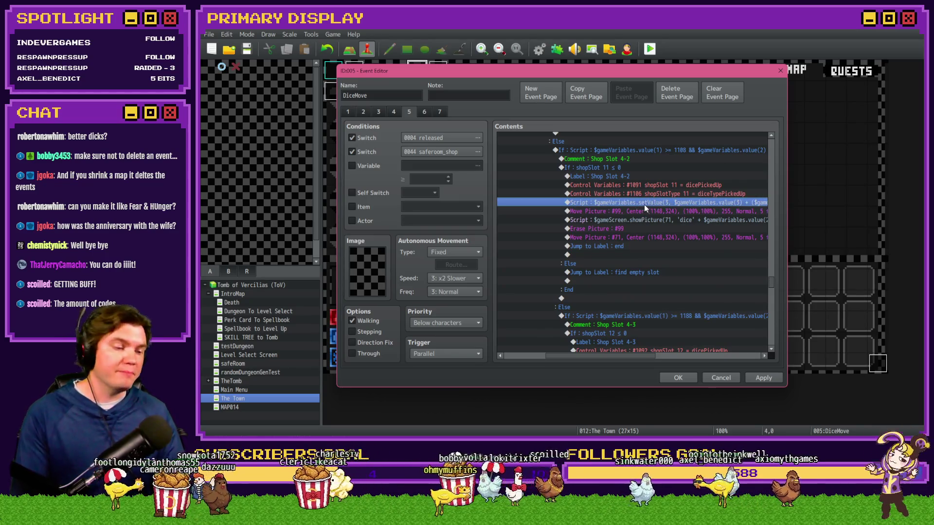
{"action": "left_click", "coordinate": [653, 195]}
{"action": "left_click", "coordinate": [652, 203]}
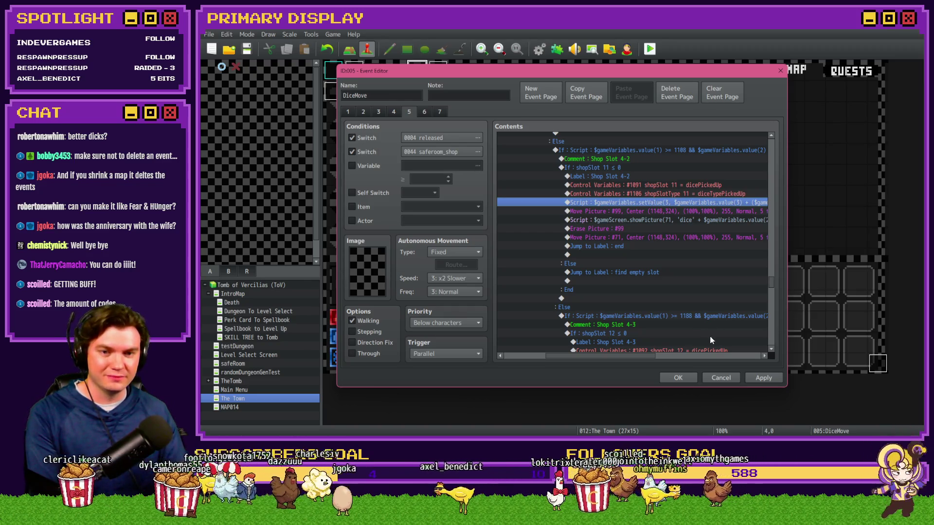
{"action": "key", "text": "Delete"}
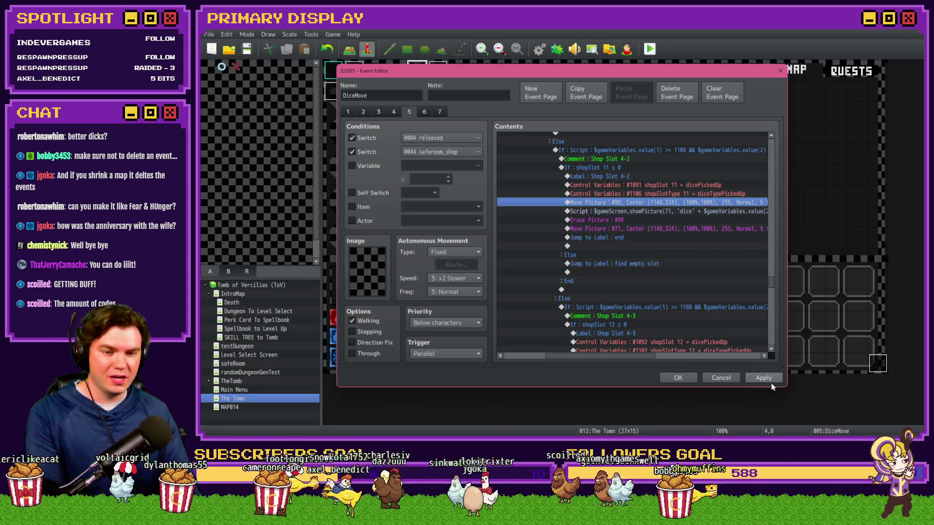
{"action": "left_click", "coordinate": [772, 378]}
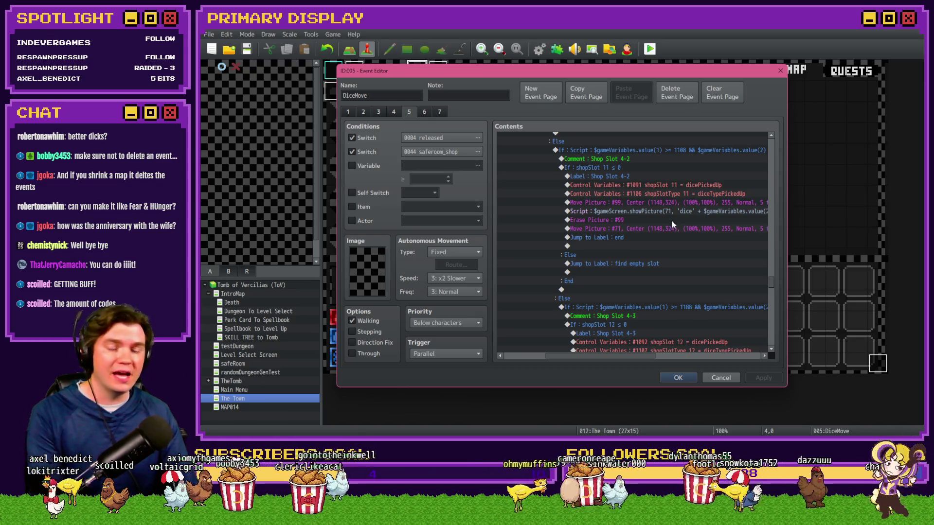
Check the Selling Items and Buying Items blocks at the end of DiceMove, then close the editor with OK
{"action": "scroll", "coordinate": [671, 220], "scroll_direction": "down", "scroll_amount": 6}
{"action": "scroll", "coordinate": [676, 233], "scroll_direction": "down", "scroll_amount": 12}
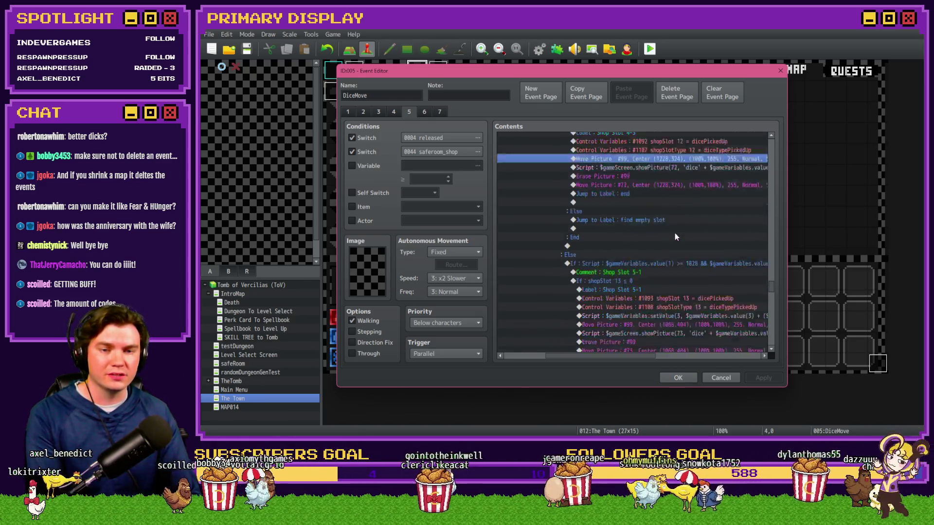
{"action": "scroll", "coordinate": [673, 237], "scroll_direction": "down", "scroll_amount": 6}
{"action": "scroll", "coordinate": [680, 224], "scroll_direction": "down", "scroll_amount": 7}
{"action": "scroll", "coordinate": [663, 335], "scroll_direction": "down", "scroll_amount": 18}
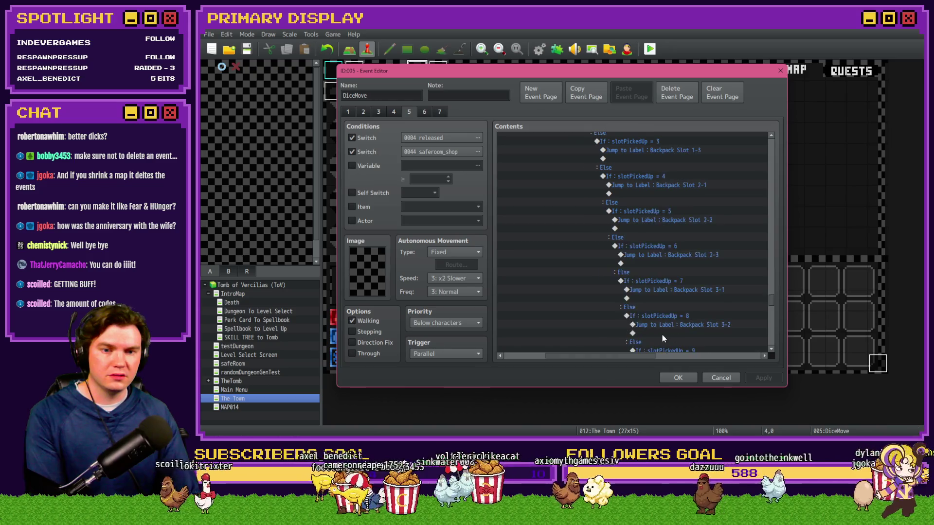
{"action": "left_click_drag", "start_coordinate": [770, 310], "coordinate": [769, 336]}
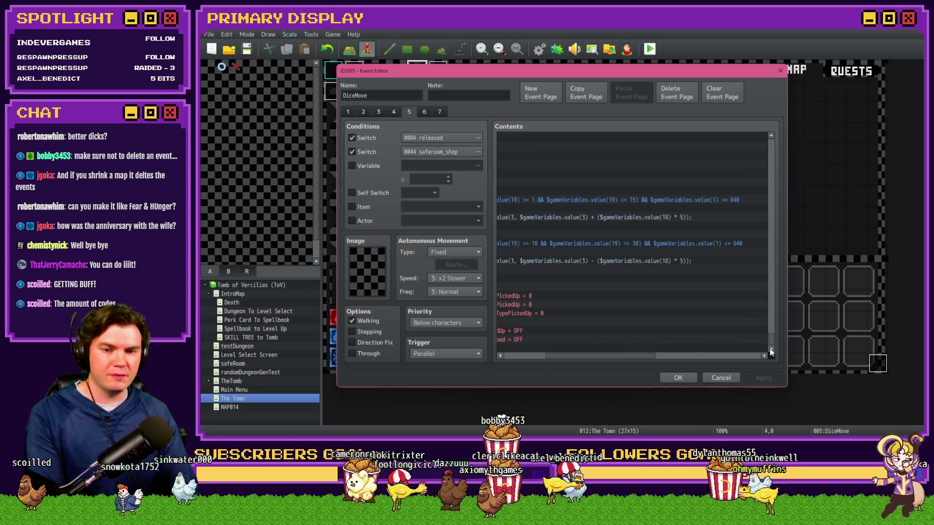
{"action": "left_click", "coordinate": [560, 209]}
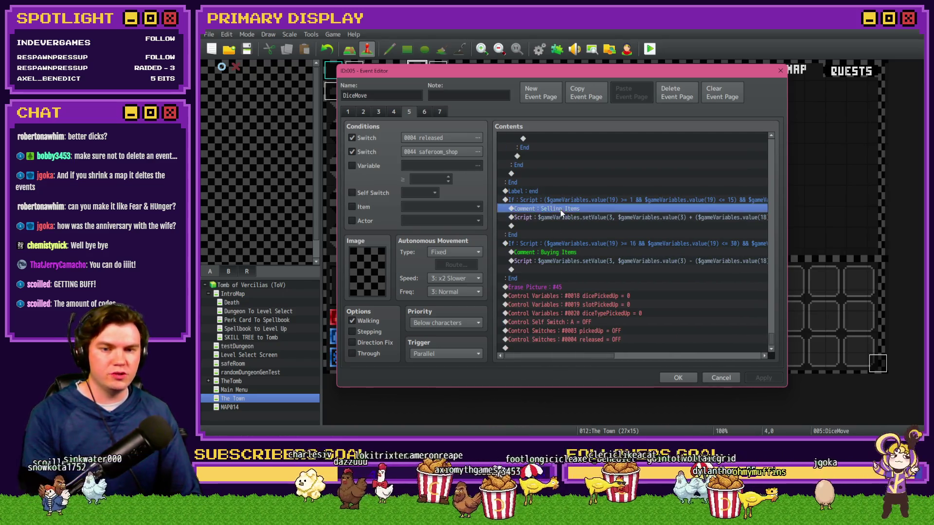
{"action": "left_click", "coordinate": [571, 258]}
{"action": "left_click", "coordinate": [573, 251]}
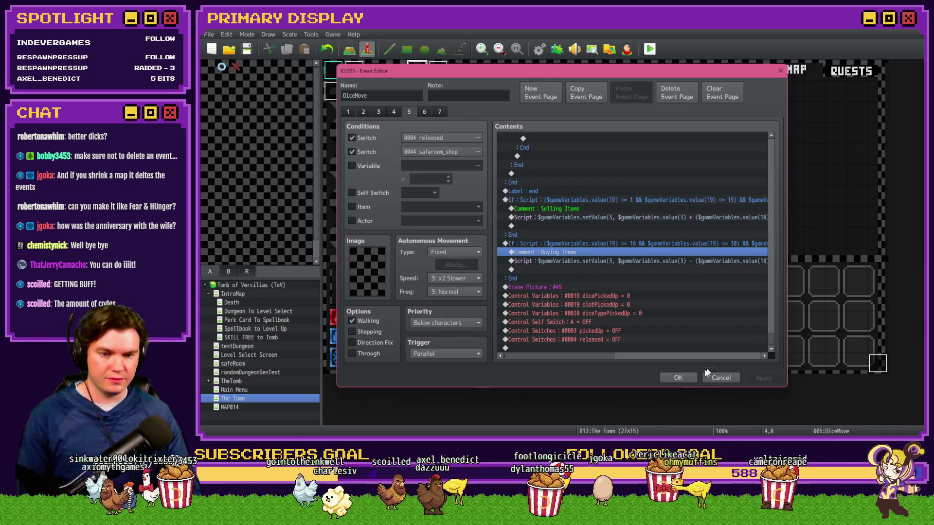
{"action": "left_click", "coordinate": [687, 377]}
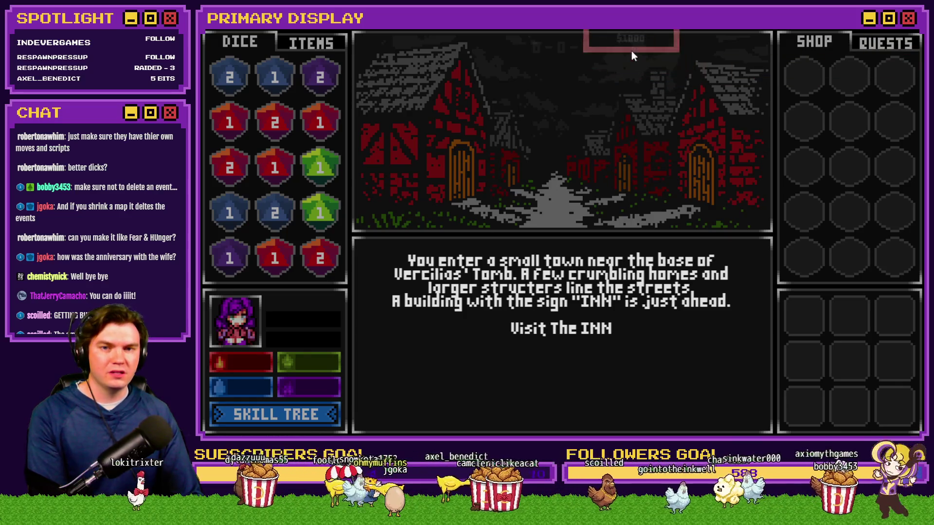
In the playtest, place the $1000 display, pass through the inn, and buy the red 3 die at the Mages Guild
{"action": "left_click_drag", "start_coordinate": [717, 53], "coordinate": [742, 54]}
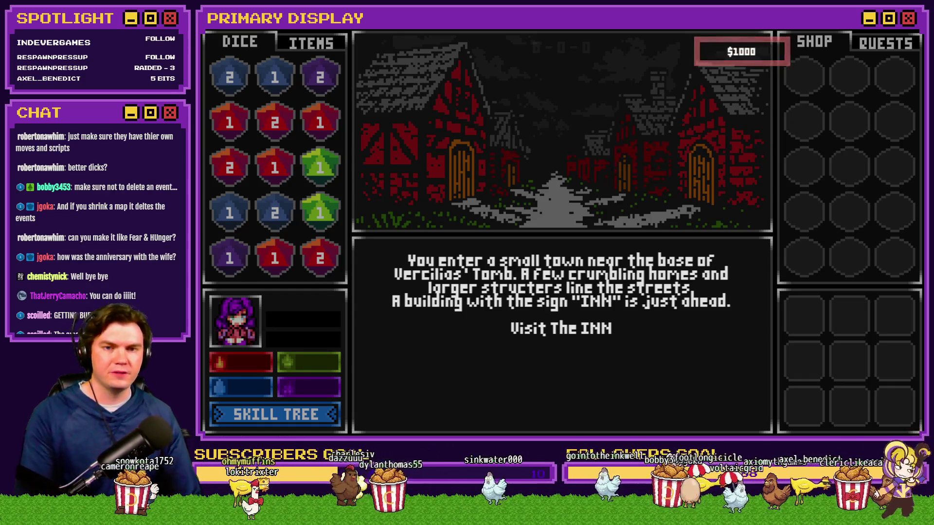
{"action": "key", "text": "Return"}
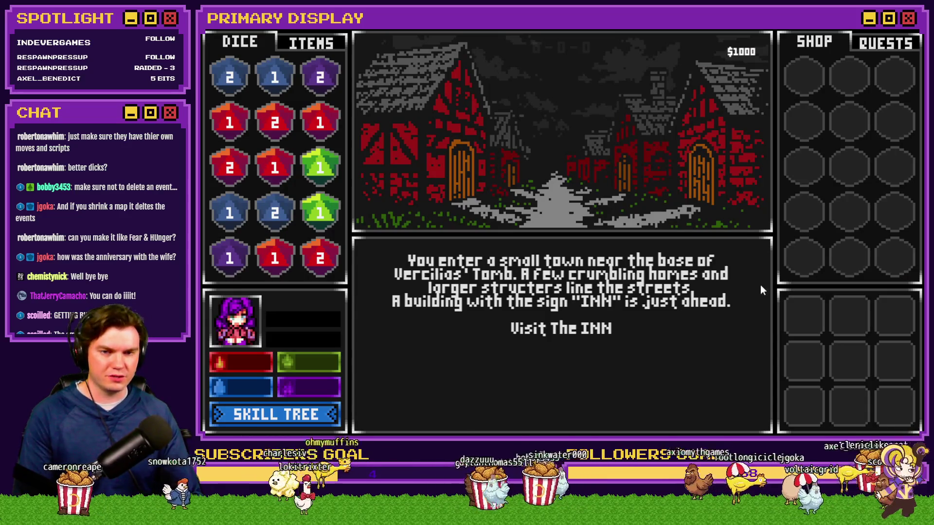
{"action": "left_click", "coordinate": [606, 334]}
{"action": "left_click", "coordinate": [557, 415]}
{"action": "left_click", "coordinate": [584, 354]}
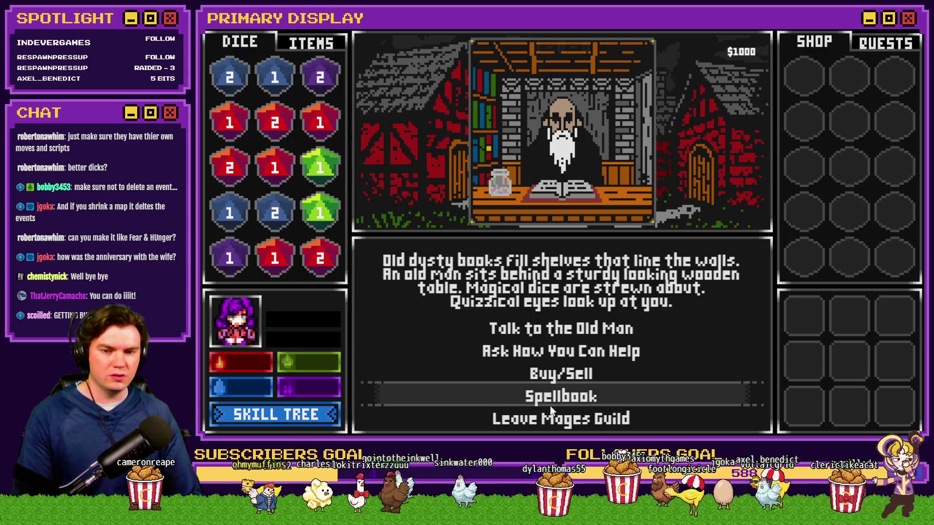
{"action": "left_click", "coordinate": [564, 376]}
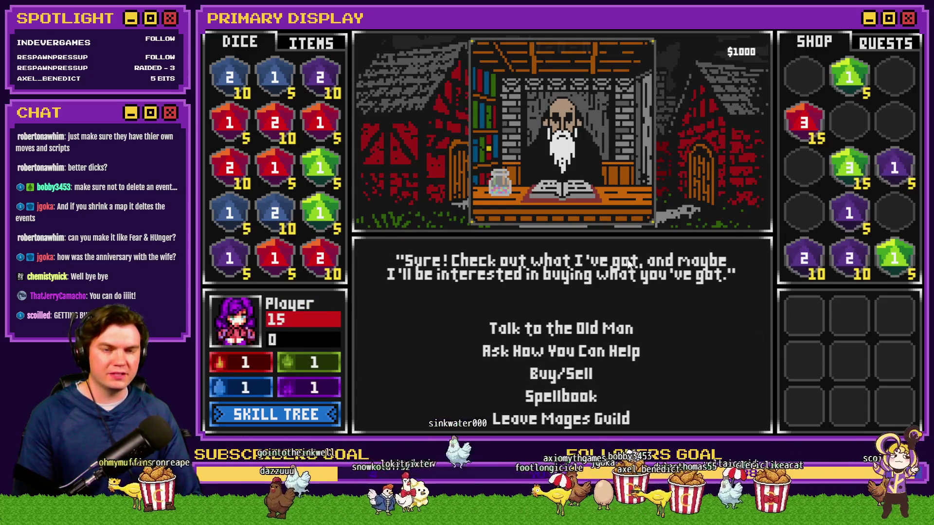
{"action": "mouse_move", "coordinate": [804, 122]}
{"action": "left_mouse_down"}
{"action": "mouse_move", "coordinate": [763, 126]}
{"action": "mouse_move", "coordinate": [803, 129]}
{"action": "left_mouse_up"}
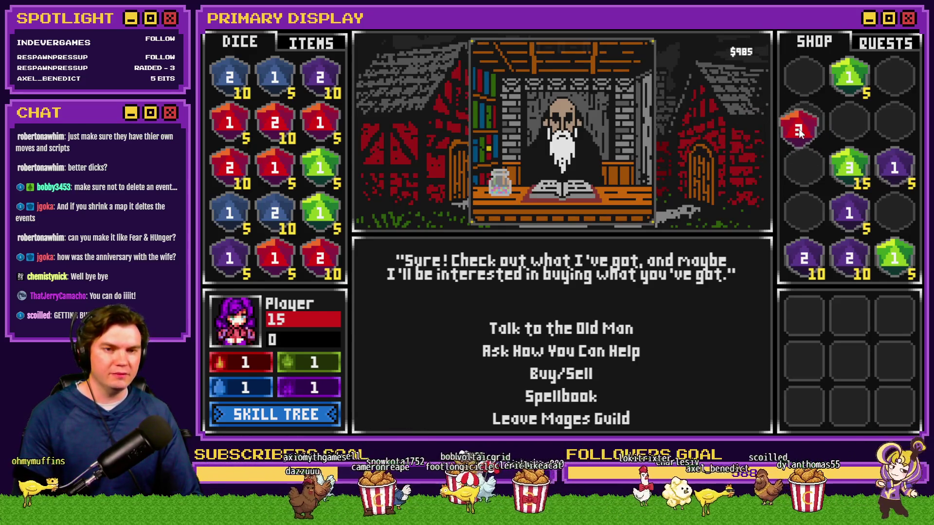